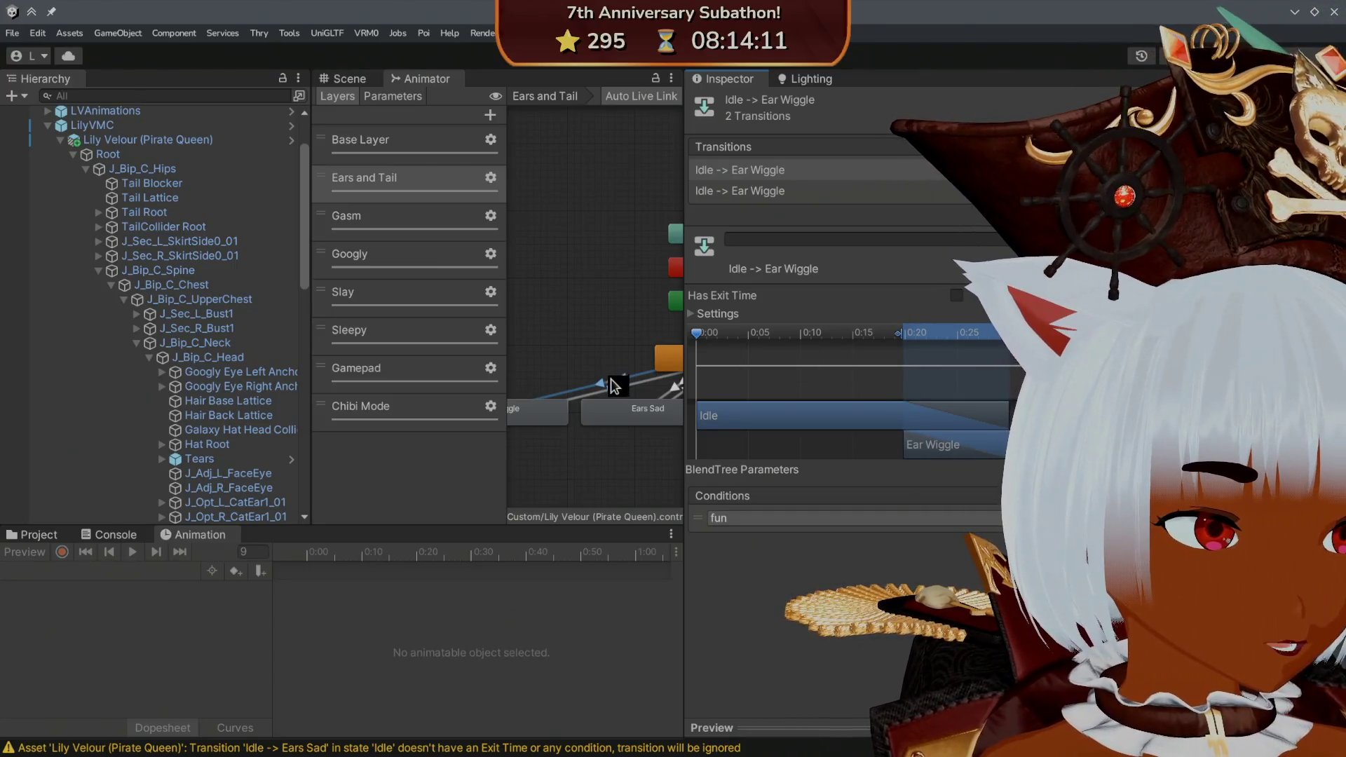
# - Move the joy Idle -> Ear Wiggle and Ear Wiggle -> Idle blend starts to about 0:20
pyautogui.click(848, 193)
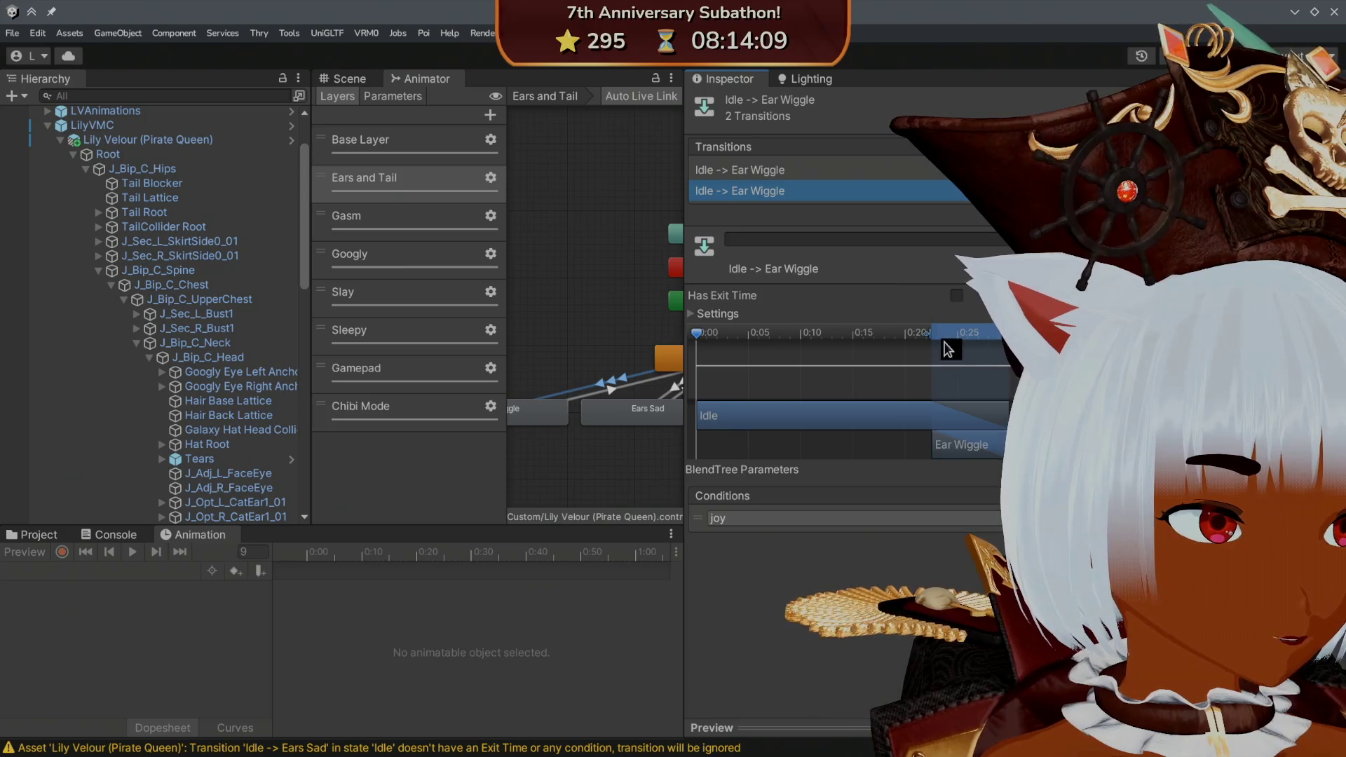
pyautogui.moveTo(928, 342); pyautogui.dragTo(907, 342)
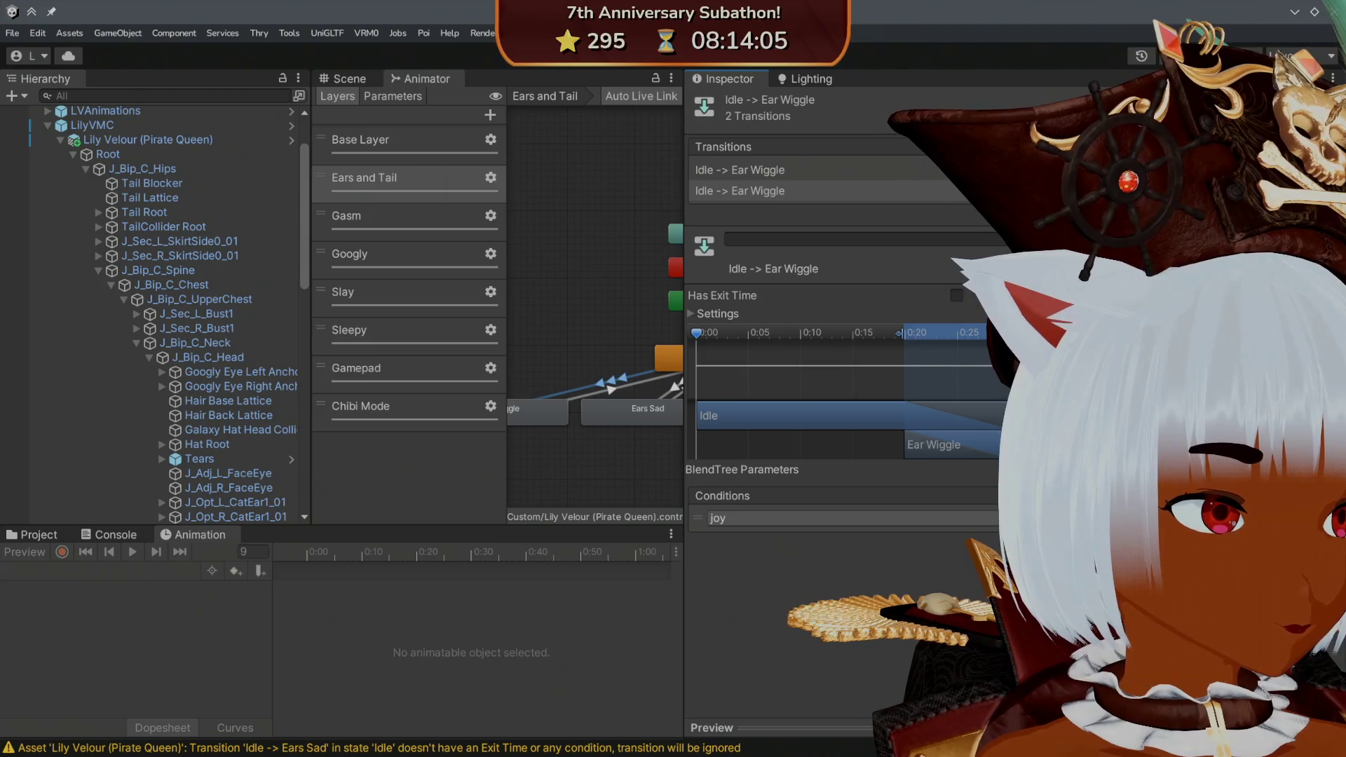
pyautogui.click(609, 390)
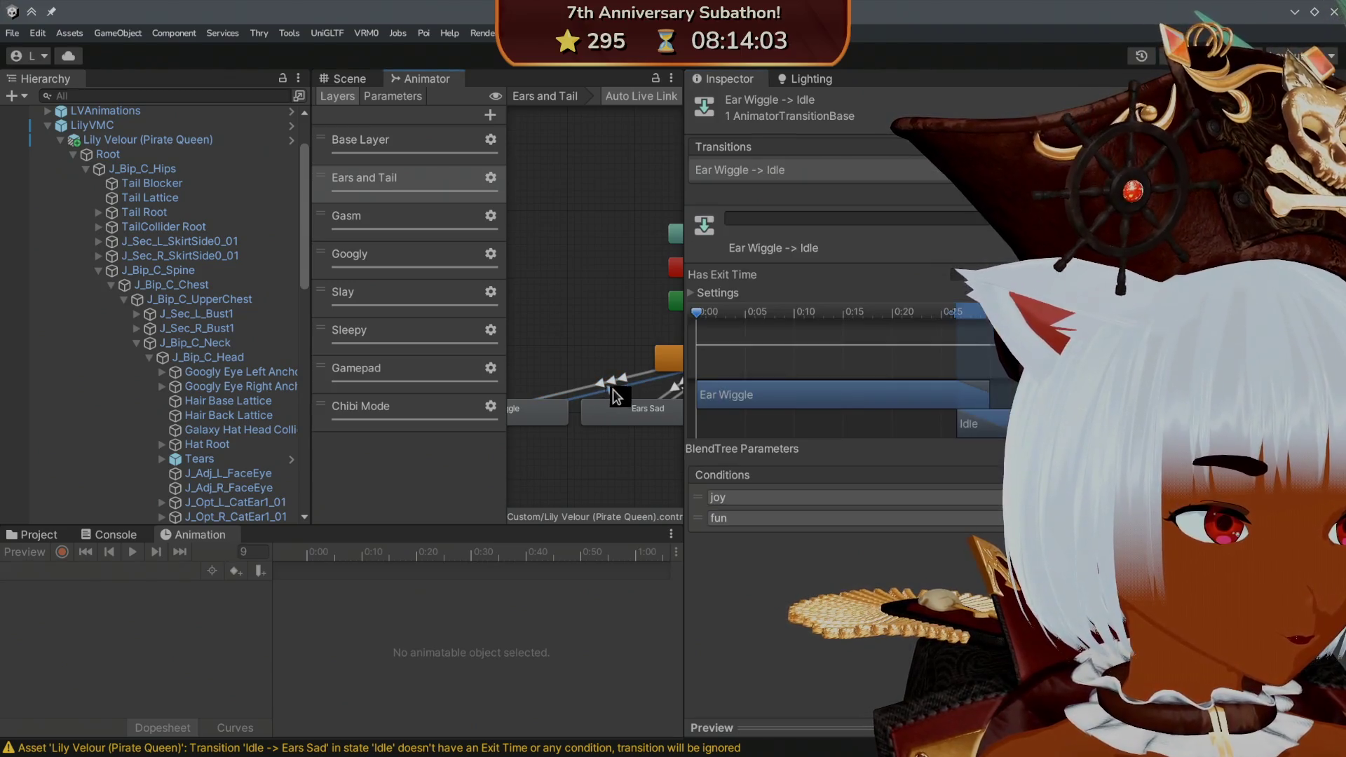
pyautogui.moveTo(948, 316)
pyautogui.mouseDown()
pyautogui.moveTo(862, 319)
pyautogui.moveTo(890, 318)
pyautogui.mouseUp()
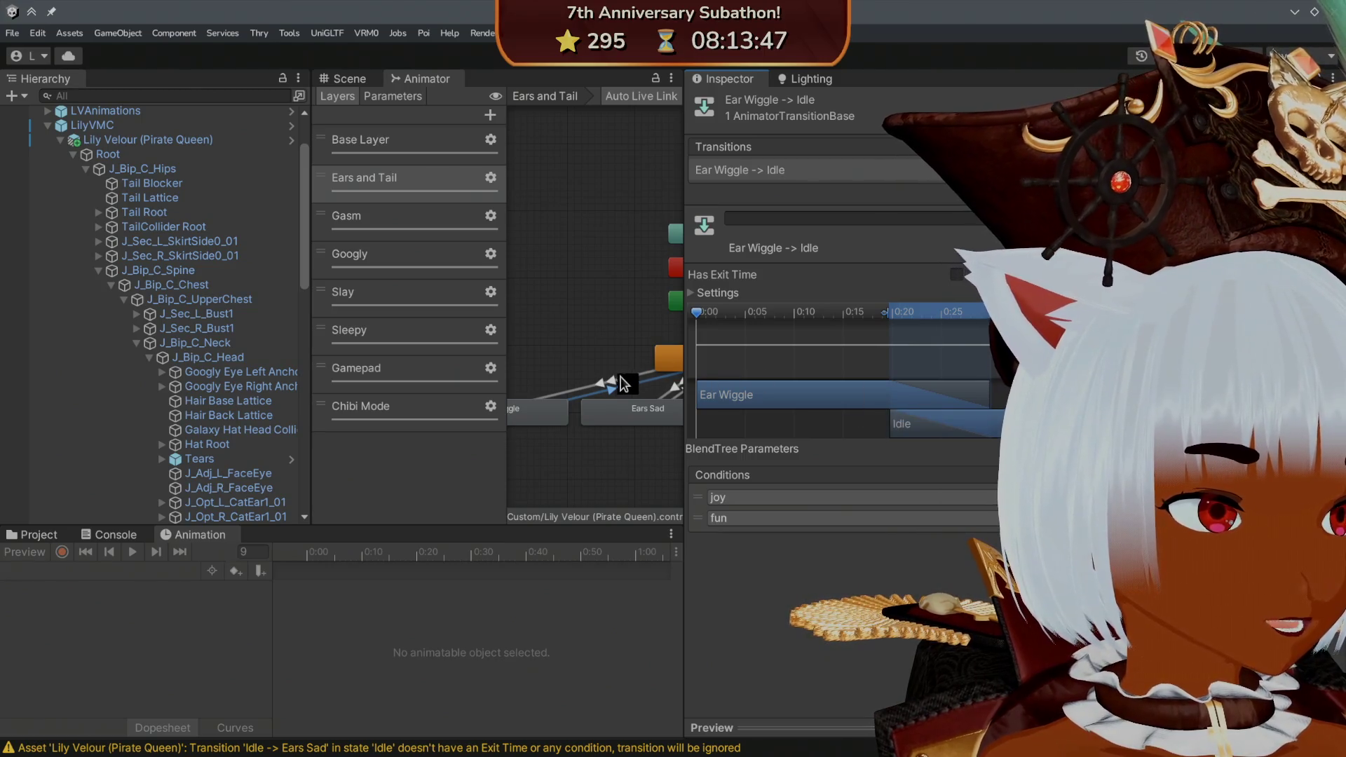
# - Bring the Idle and Ears Sad states into view and inspect their transitions
pyautogui.moveTo(669, 360); pyautogui.dragTo(548, 365)
pyautogui.click(559, 395)
pyautogui.click(567, 385)
pyautogui.moveTo(643, 345)
pyautogui.mouseDown()
pyautogui.moveTo(588, 344)
pyautogui.moveTo(715, 330)
pyautogui.mouseUp()
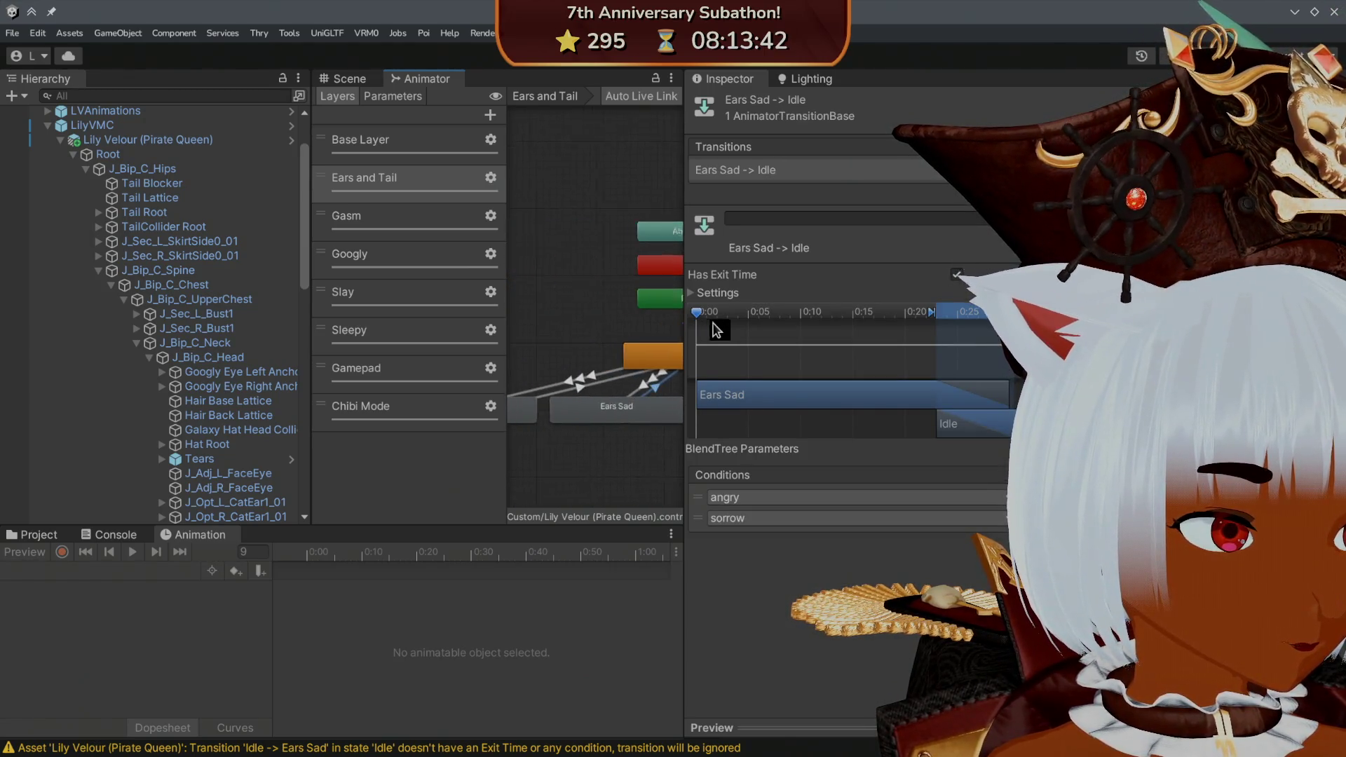
# - Review the Ear Wiggle transitions and the Idle -> Ears Sad transitions' conditions
pyautogui.click(592, 381)
pyautogui.click(818, 190)
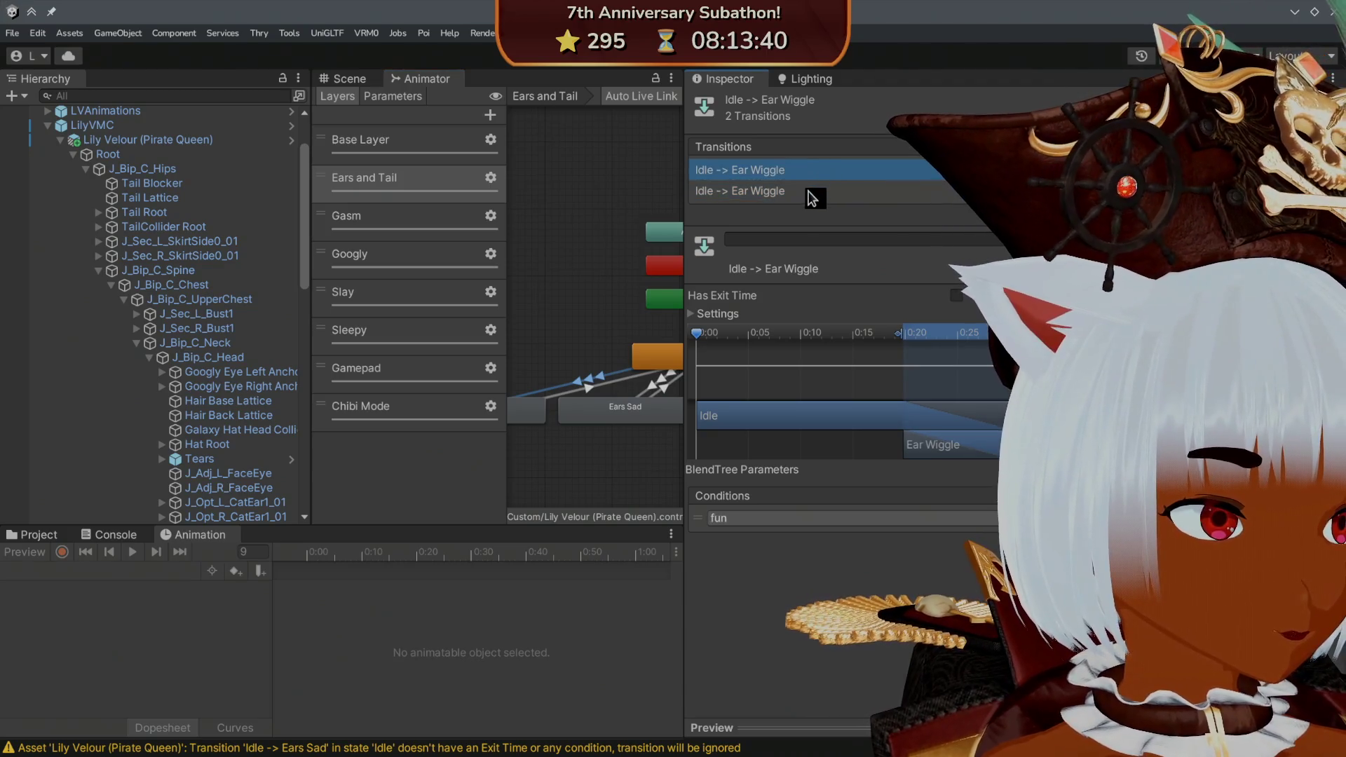
pyautogui.click(592, 386)
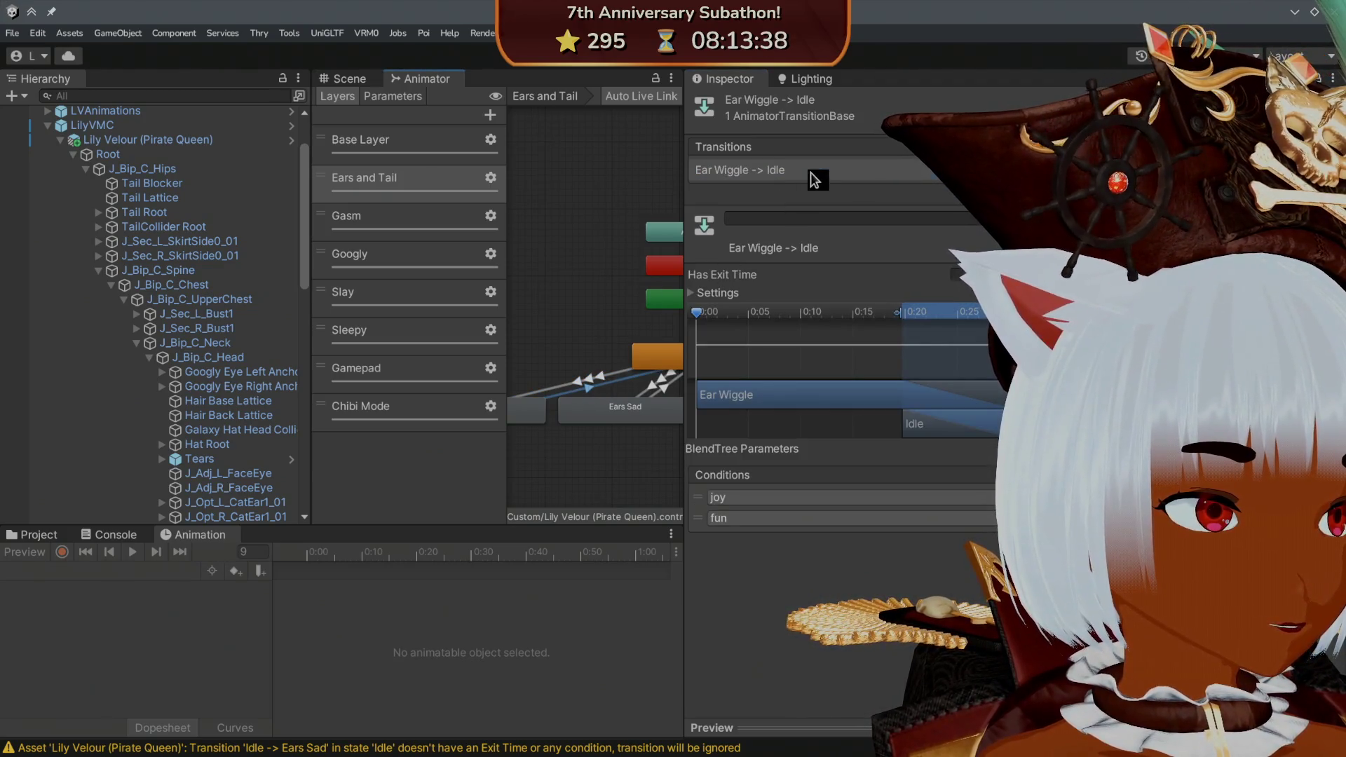
pyautogui.click(657, 381)
pyautogui.click(871, 170)
pyautogui.click(874, 190)
pyautogui.click(841, 170)
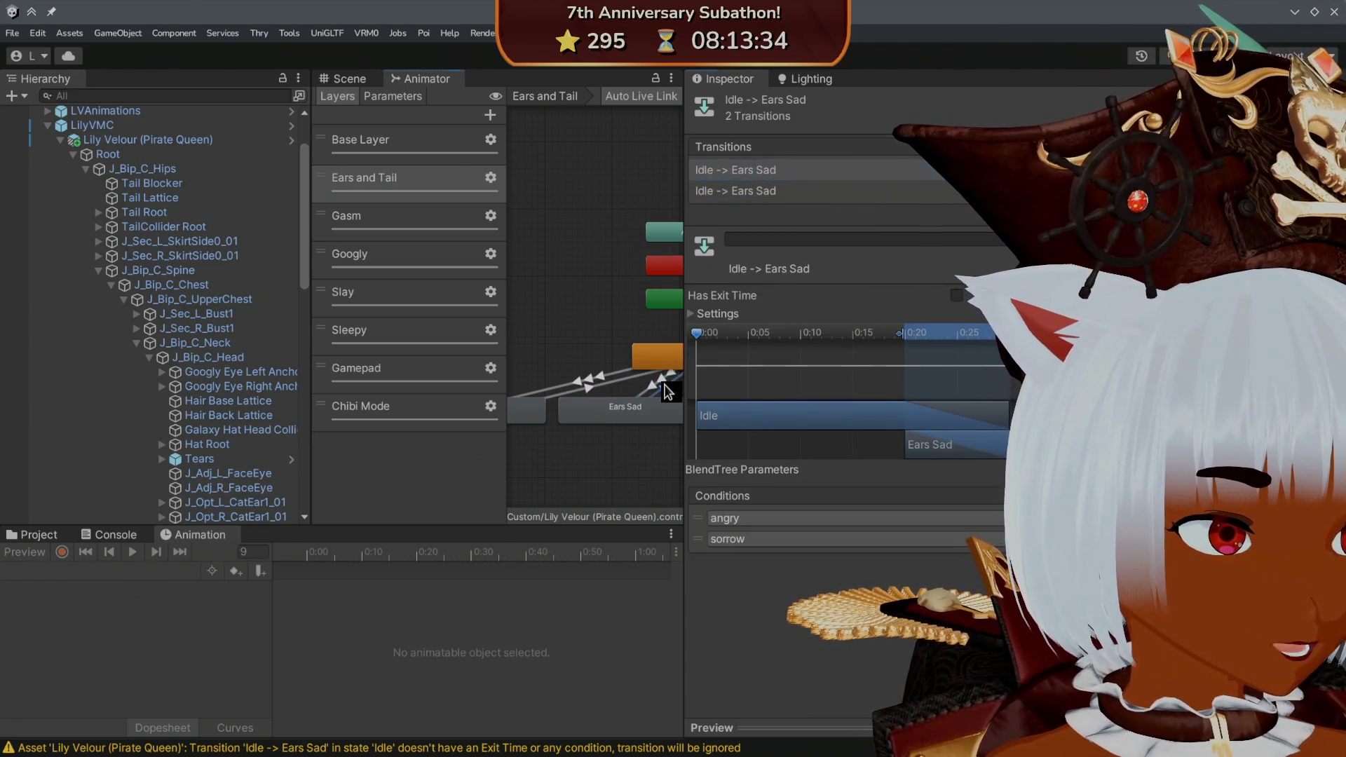
# - Drag the Ears Sad -> Idle blend start back to 0:20, then recheck the Ear Wiggle transitions
pyautogui.click(666, 382)
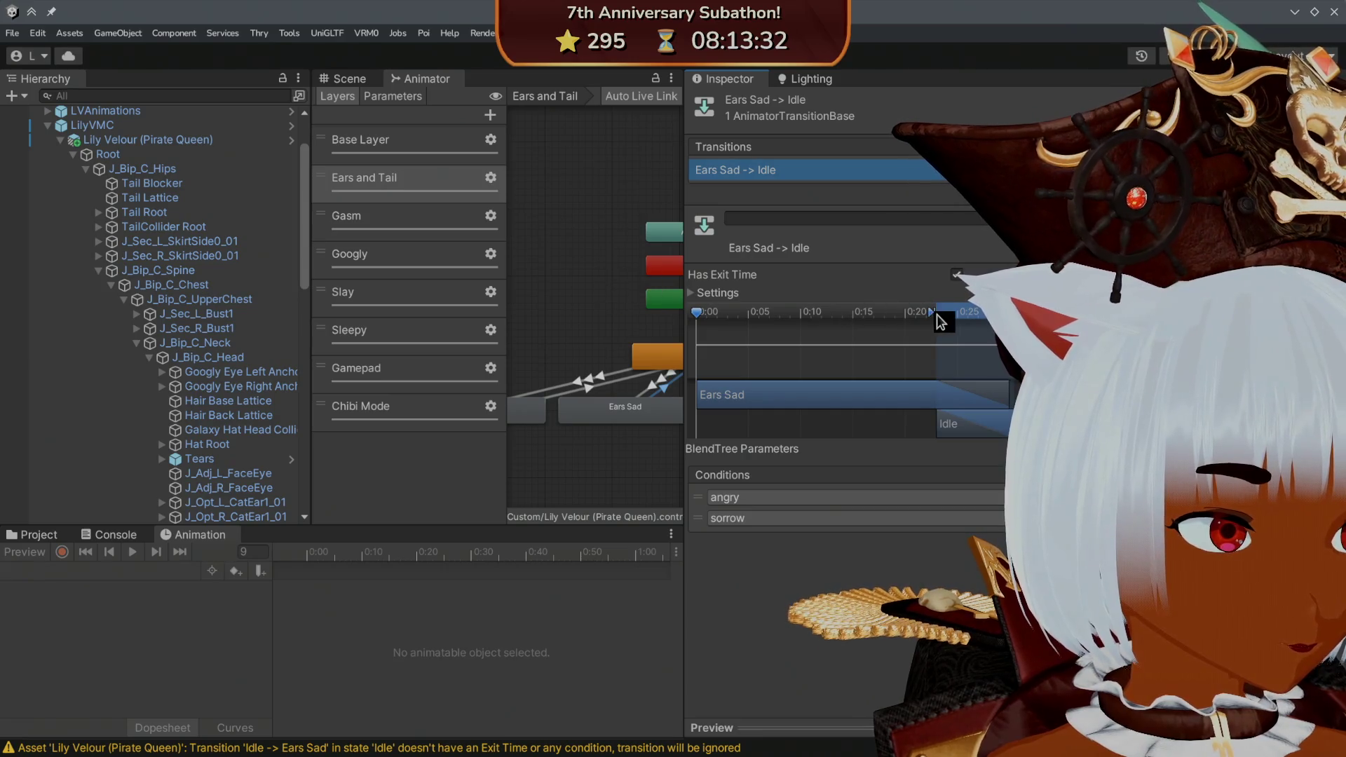
pyautogui.moveTo(934, 316); pyautogui.dragTo(904, 316)
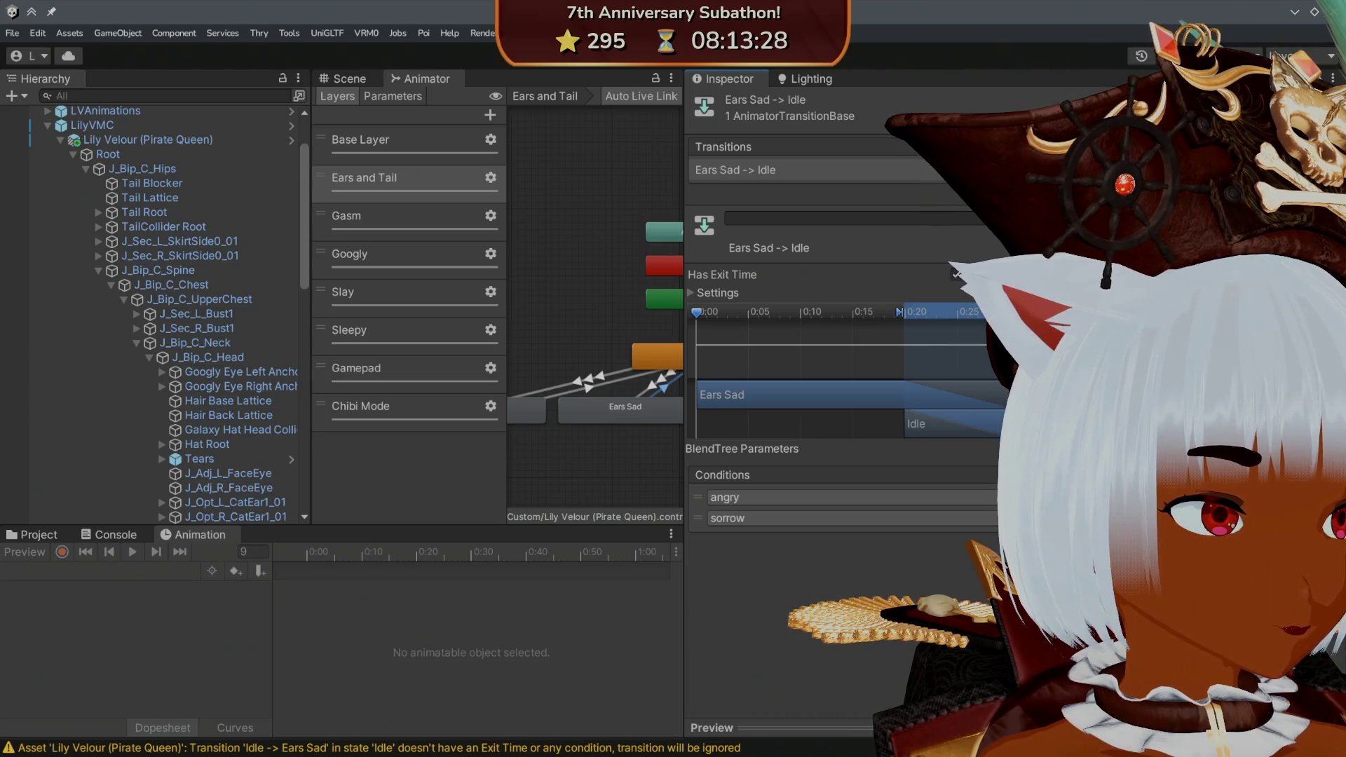
pyautogui.click(579, 384)
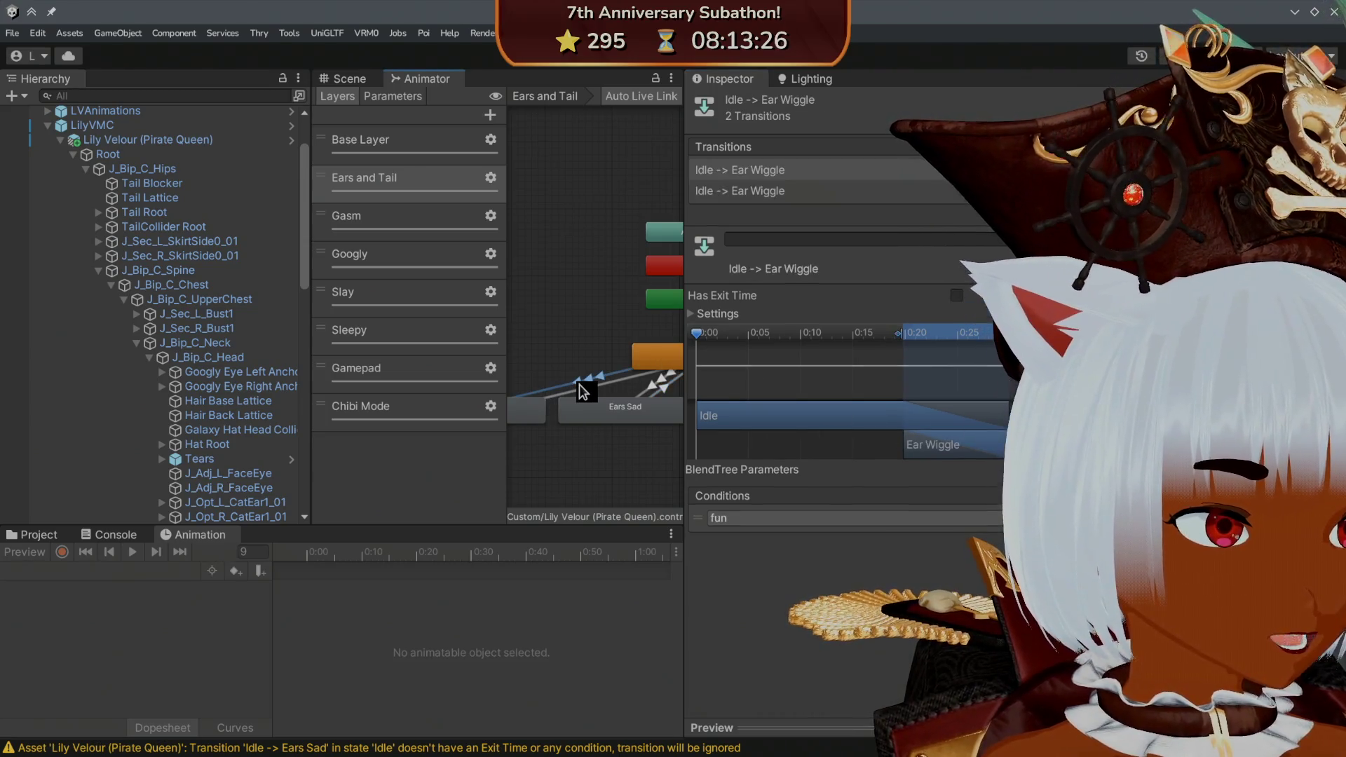
pyautogui.click(776, 192)
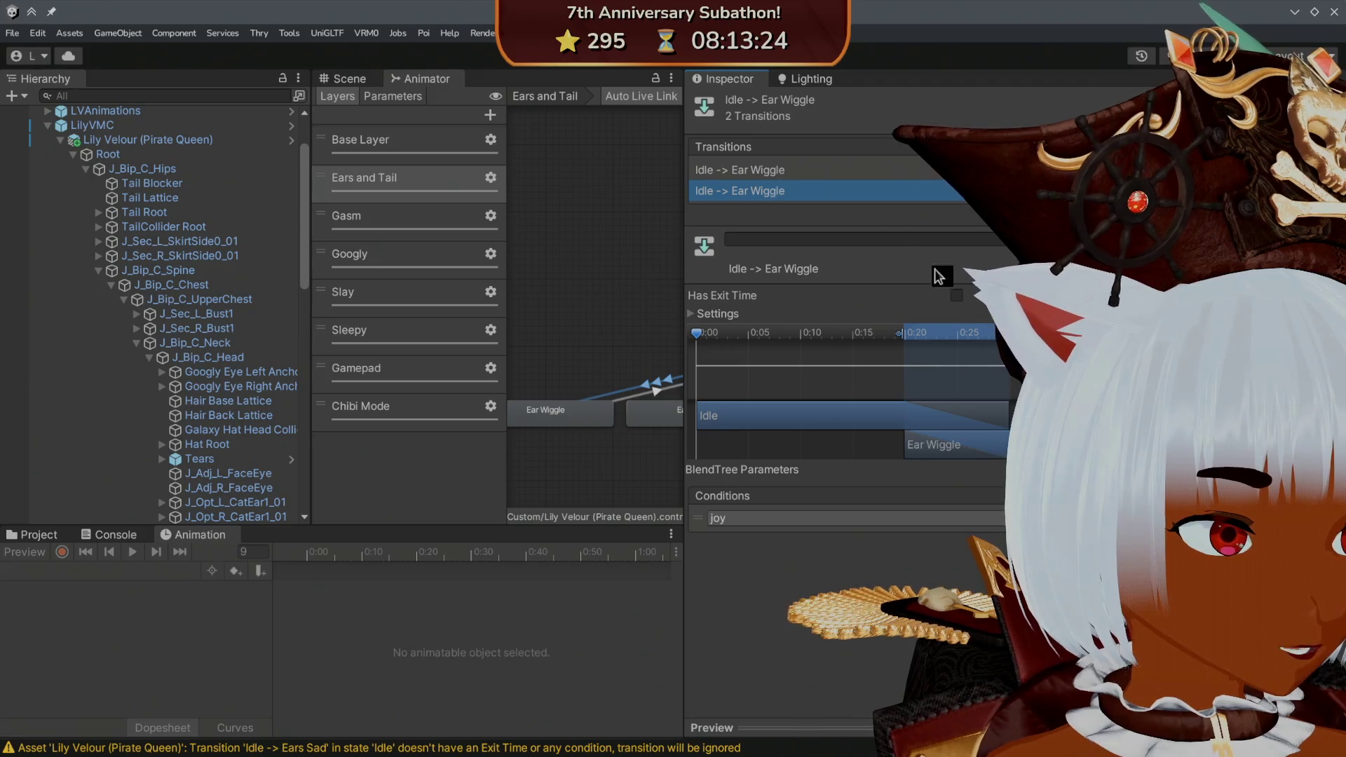
pyautogui.click(657, 390)
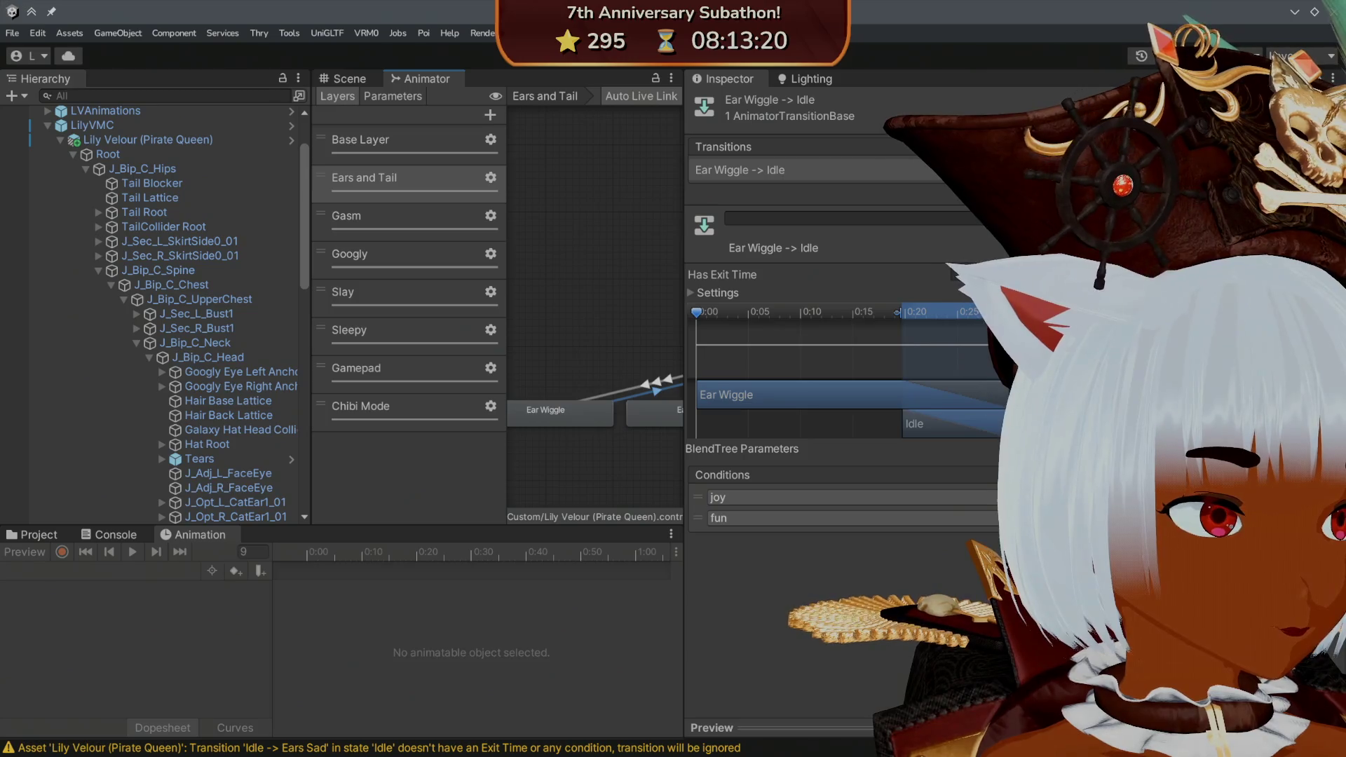
pyautogui.moveTo(636, 310); pyautogui.dragTo(533, 314)
pyautogui.click(620, 394)
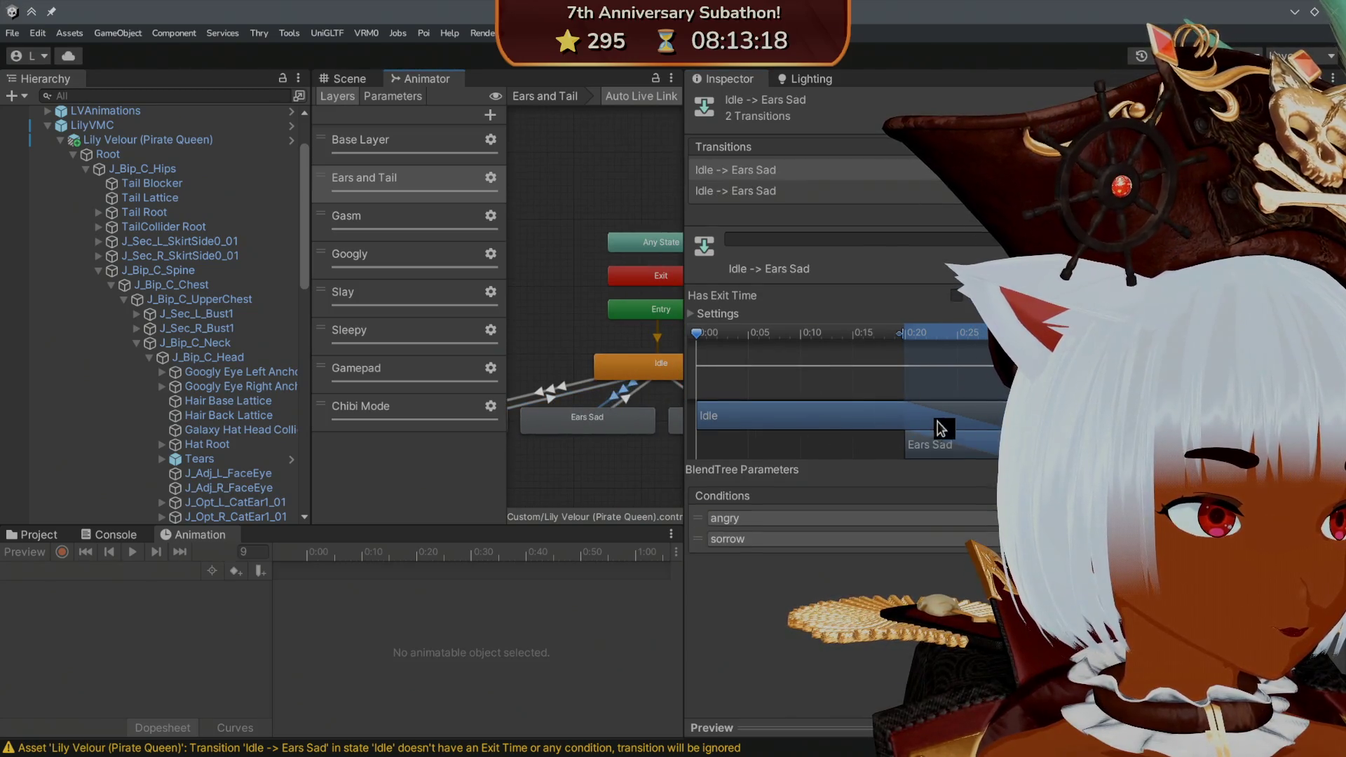
# - Compare the two Idle -> Ears Sad transitions' conditions against the Ears Sad and Ear Wiggle transitions
pyautogui.click(626, 392)
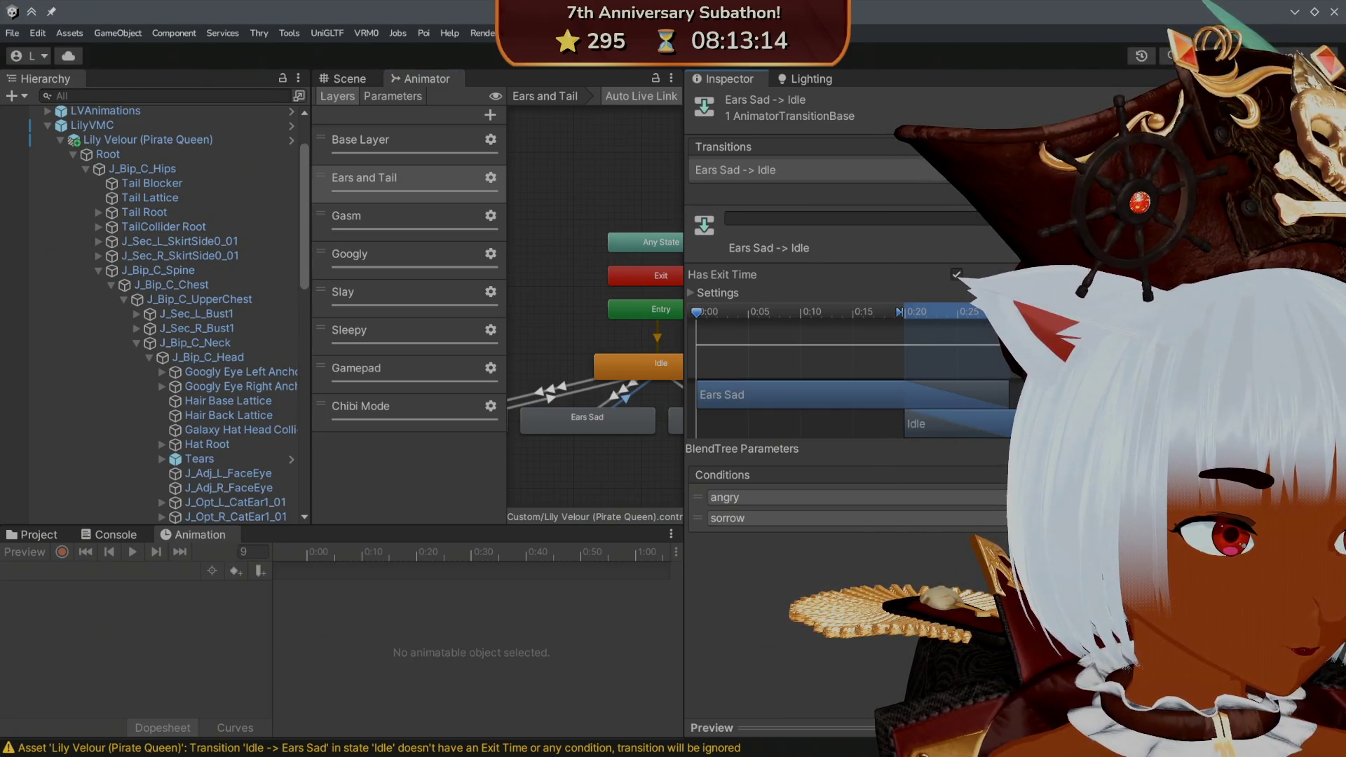
pyautogui.click(629, 391)
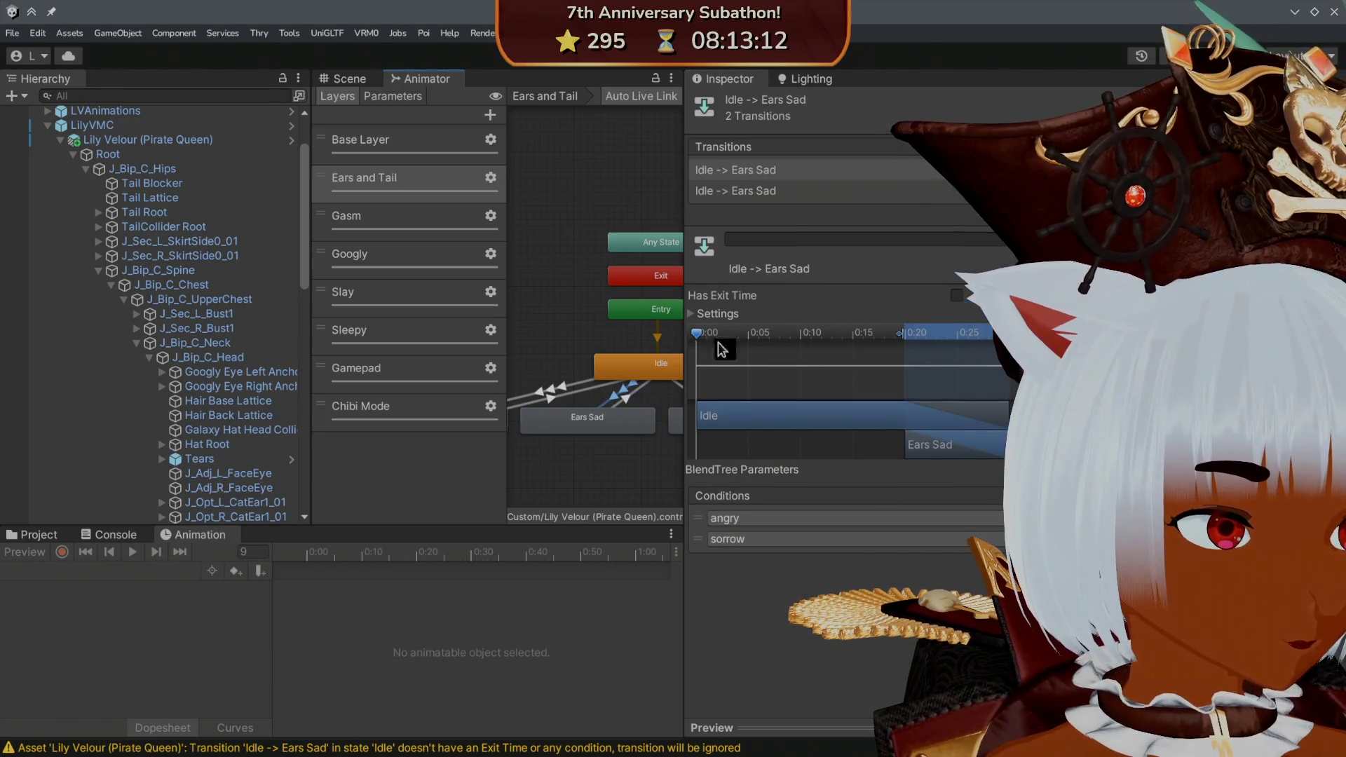
pyautogui.click(785, 193)
pyautogui.moveTo(626, 306)
pyautogui.mouseDown()
pyautogui.moveTo(540, 302)
pyautogui.moveTo(636, 322)
pyautogui.mouseUp()
pyautogui.click(764, 171)
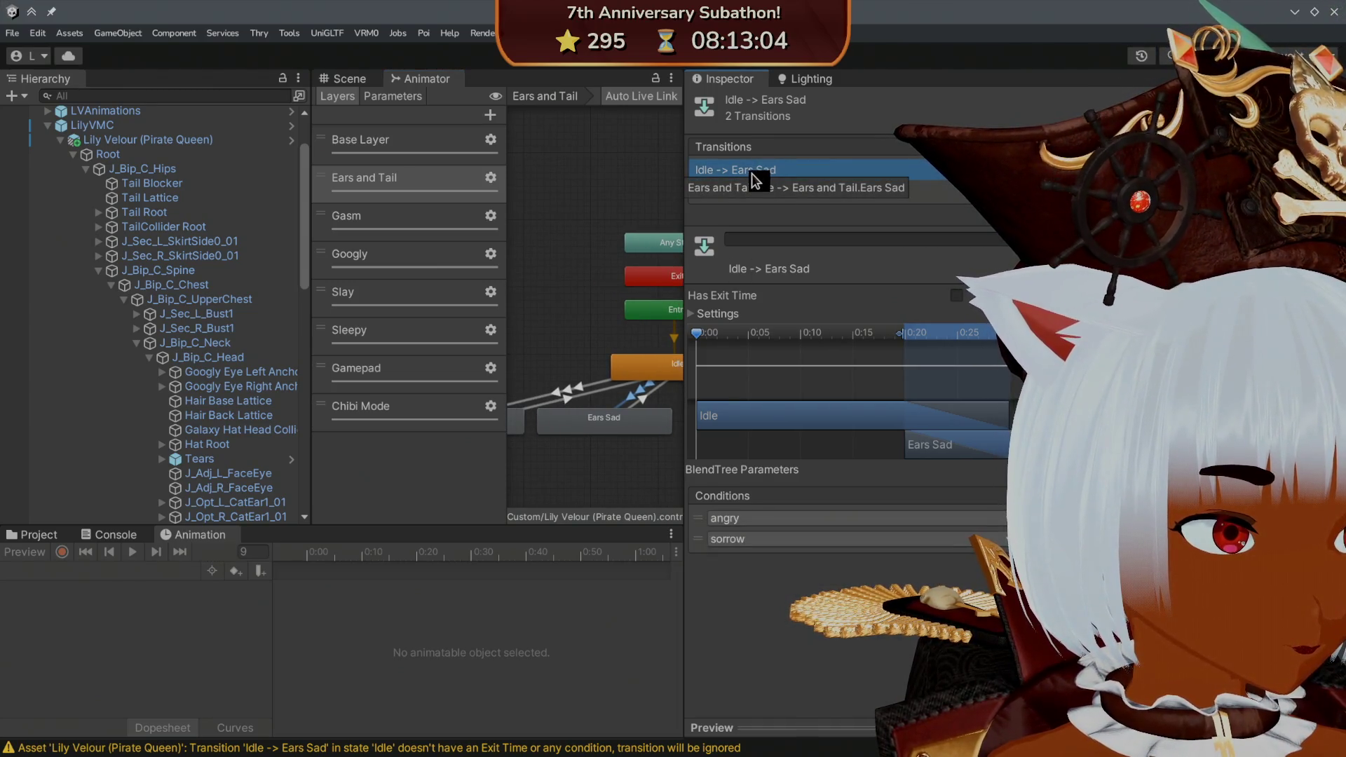
pyautogui.moveTo(621, 306); pyautogui.dragTo(679, 308)
pyautogui.click(633, 393)
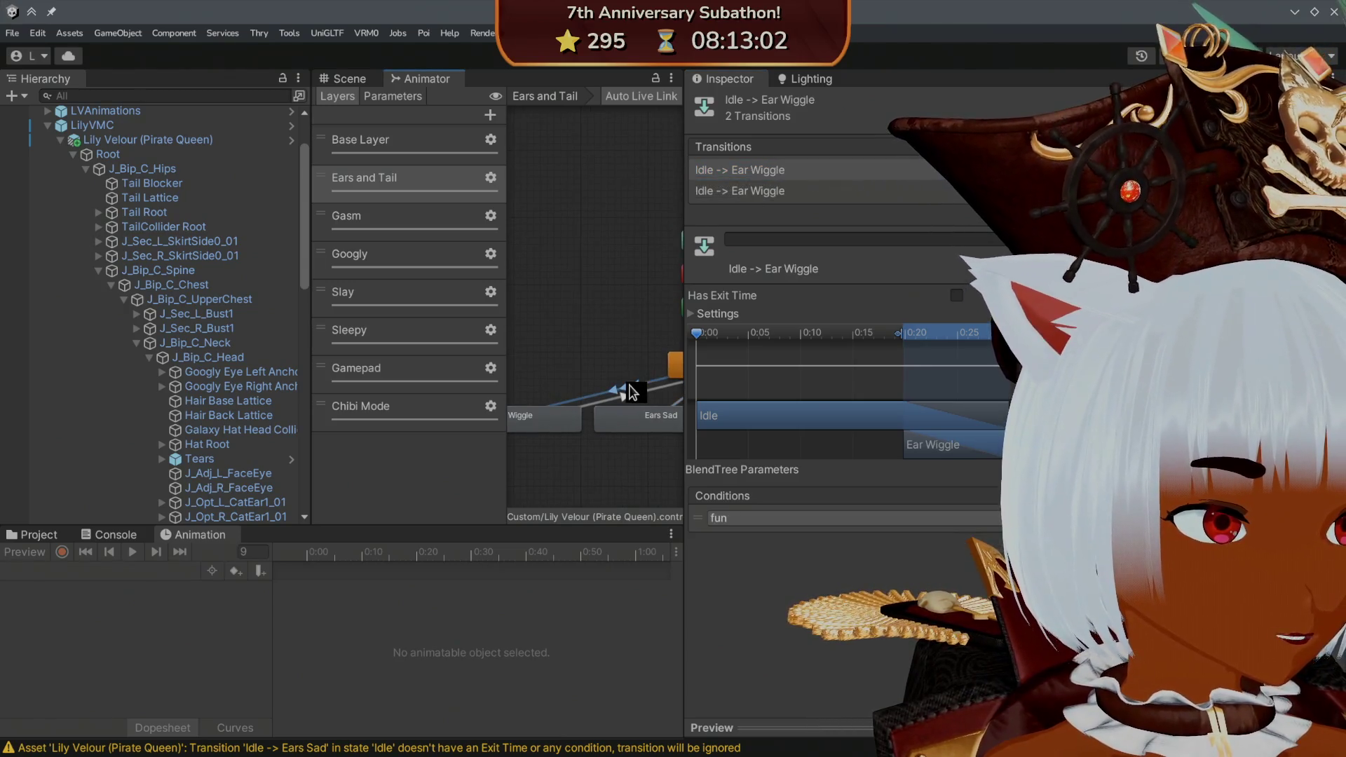
pyautogui.moveTo(668, 393); pyautogui.dragTo(621, 398)
pyautogui.click(646, 398)
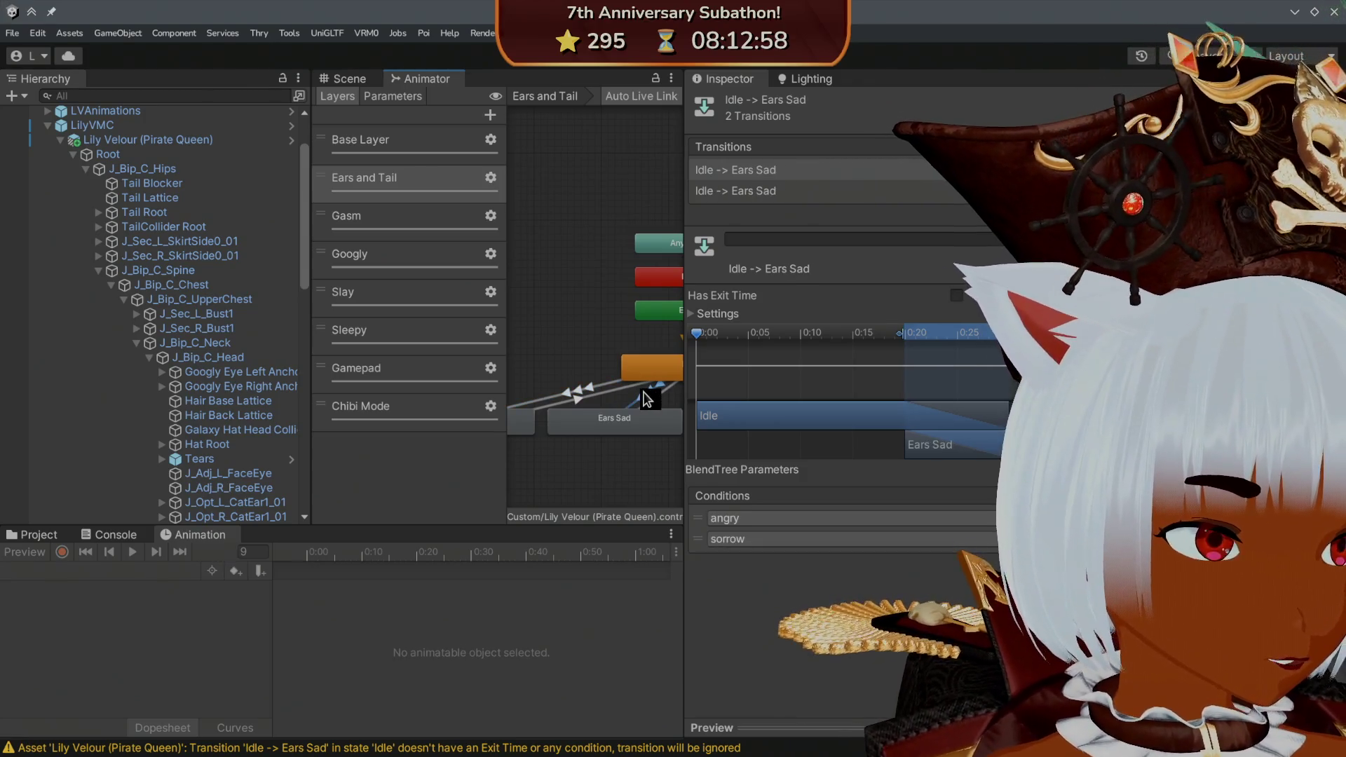
pyautogui.moveTo(586, 355); pyautogui.dragTo(571, 352)
# - Remove sorrow from the first Idle -> Ears Sad transition and give the second a sorrow condition
pyautogui.click(701, 542)
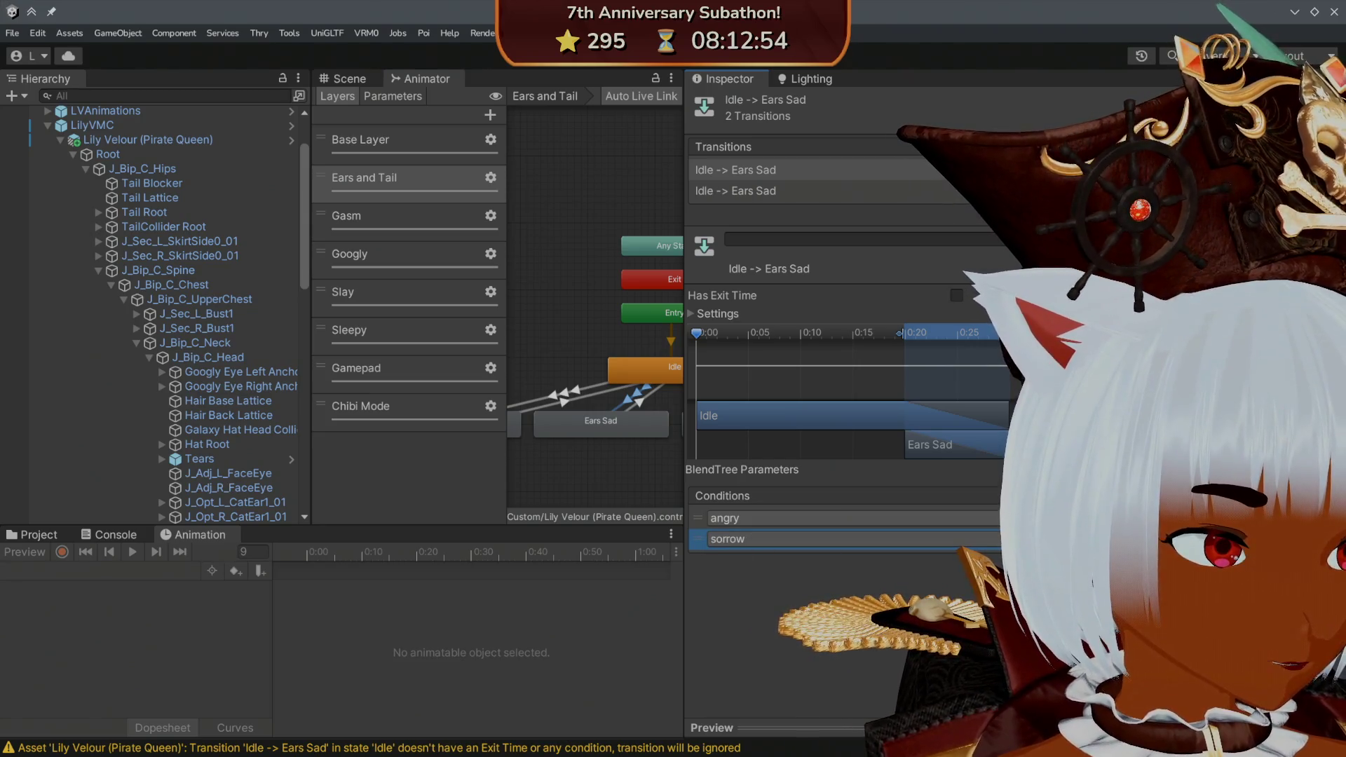
pyautogui.press('Delete')
pyautogui.click(846, 191)
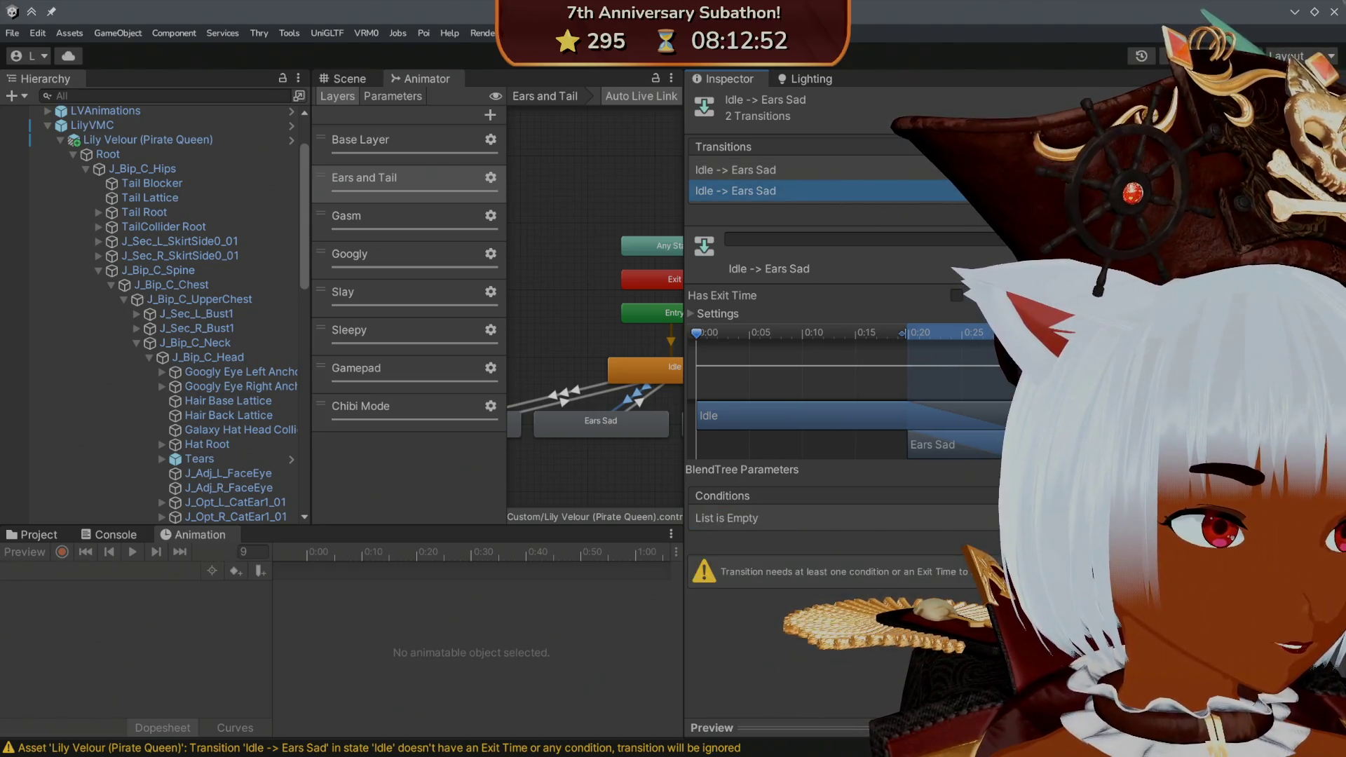
pyautogui.click(1311, 535)
pyautogui.click(946, 519)
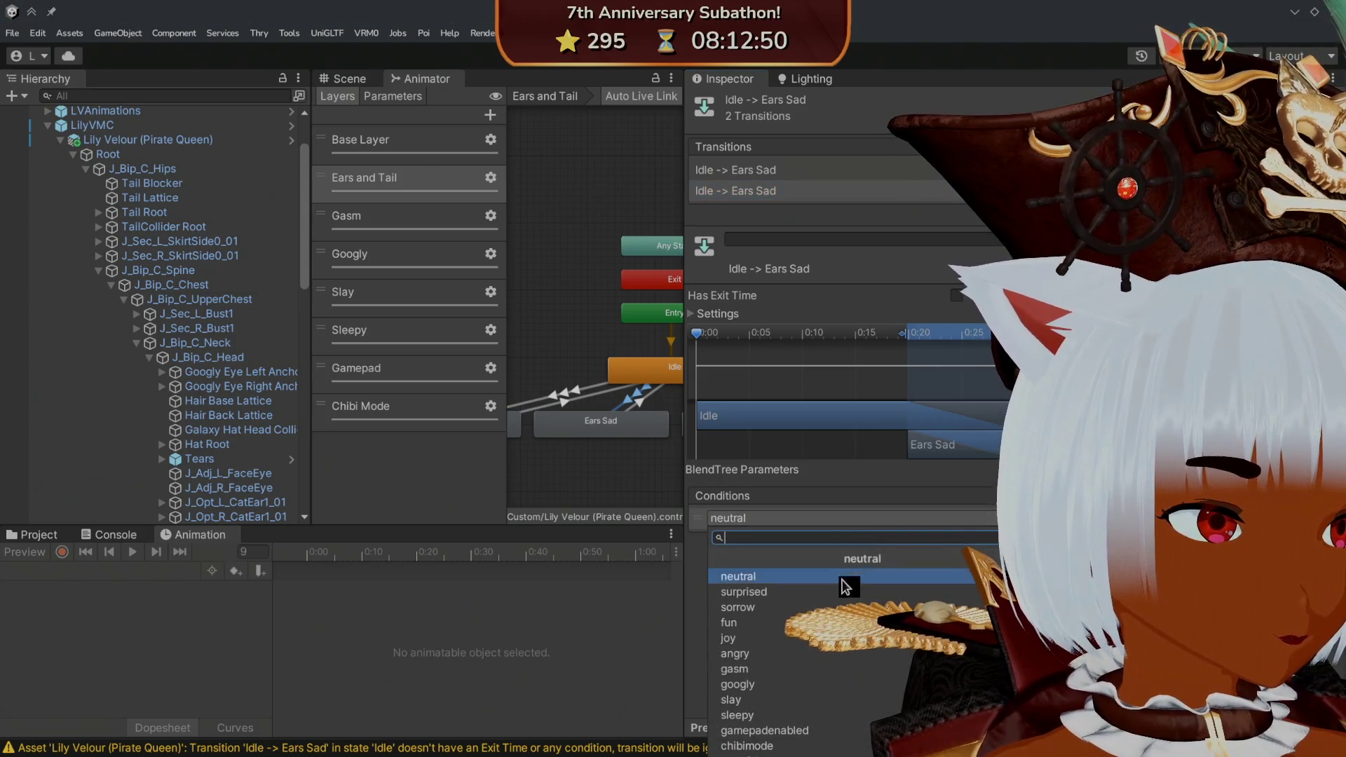
pyautogui.click(743, 607)
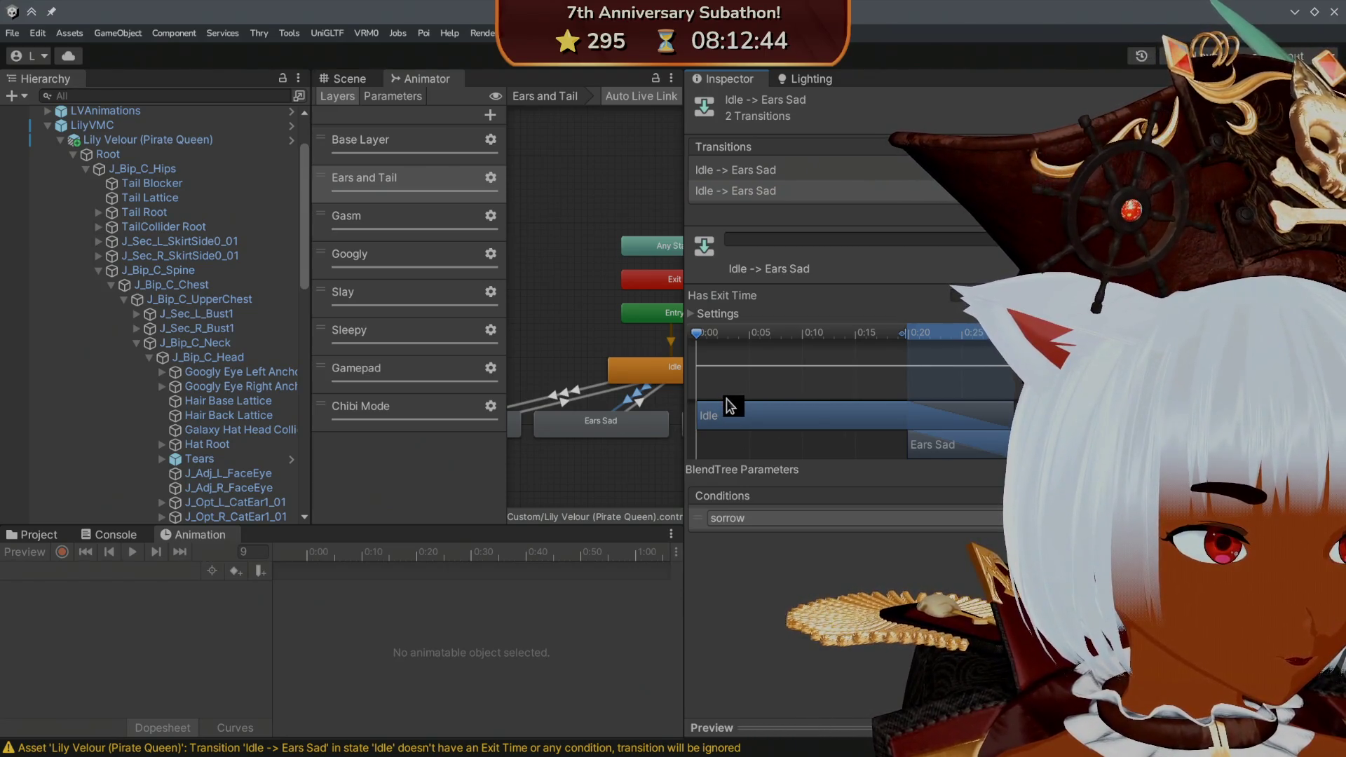
pyautogui.moveTo(600, 354); pyautogui.dragTo(501, 349)
# - Check the Ears Up transitions, then retime the Idle -> Ears Gasm and Ears Gasm -> Idle blends
pyautogui.click(614, 393)
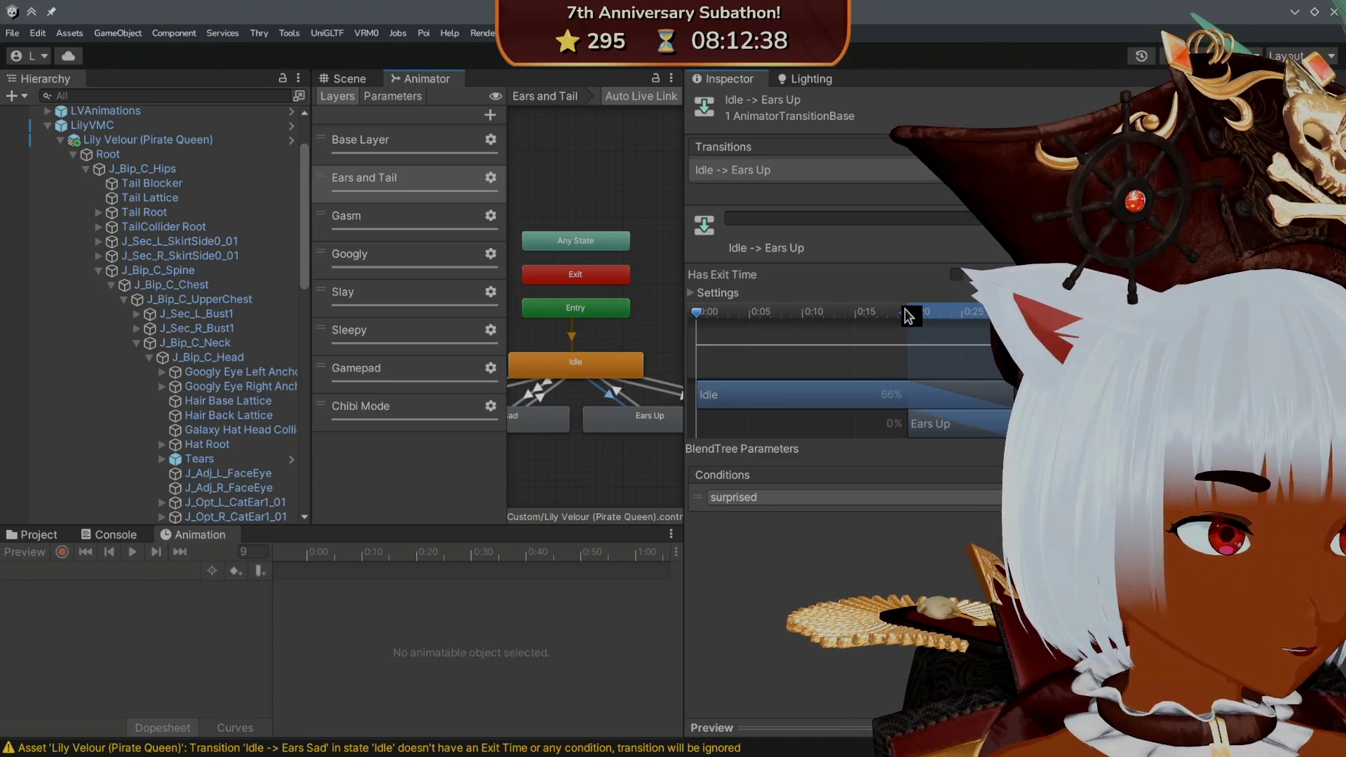
pyautogui.click(616, 393)
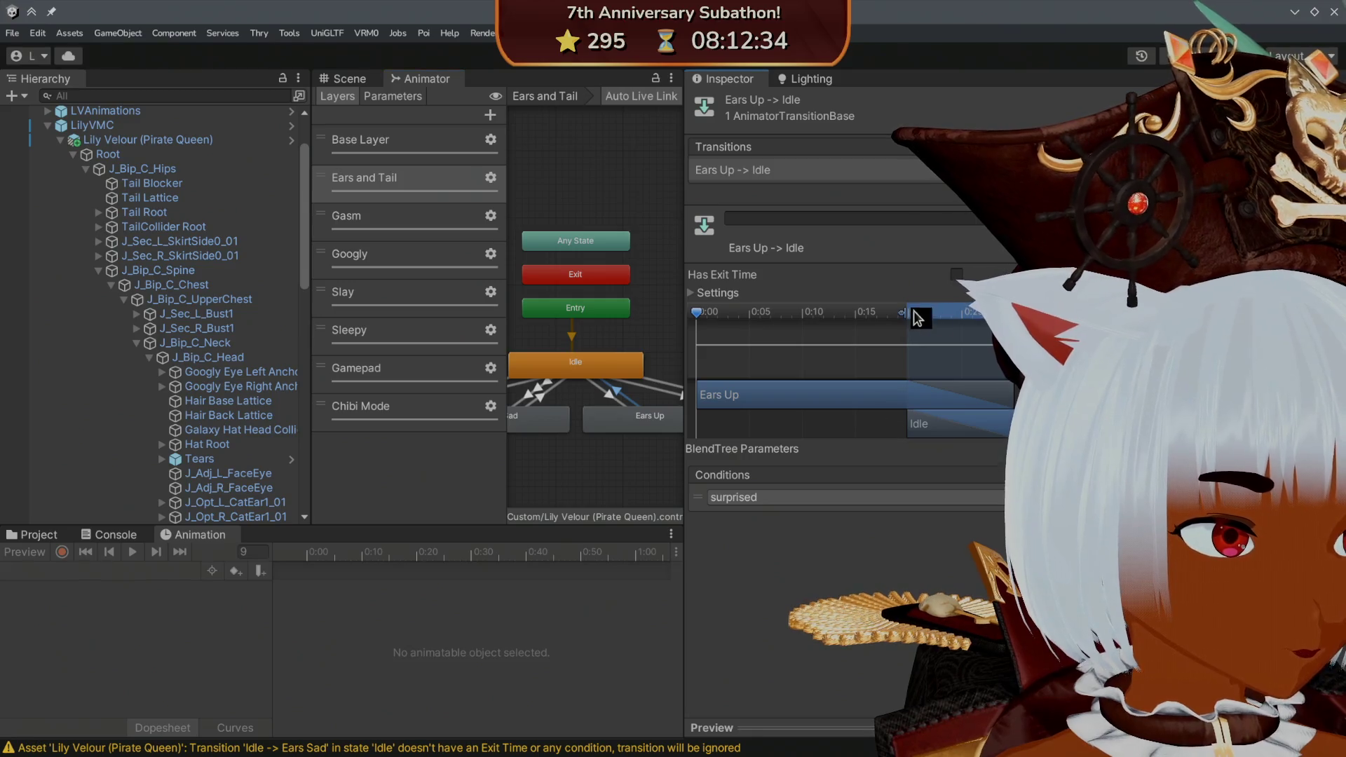
pyautogui.moveTo(631, 361); pyautogui.dragTo(530, 373)
pyautogui.click(578, 406)
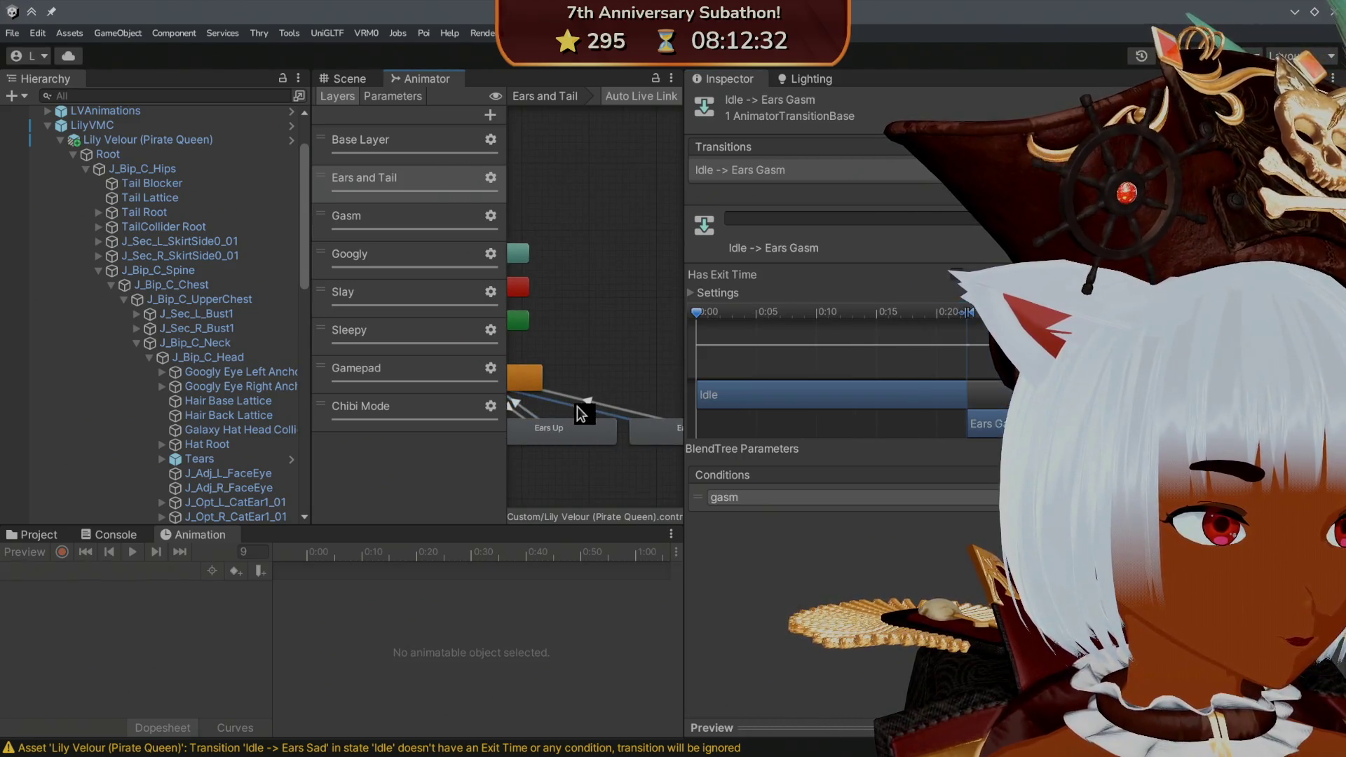
pyautogui.moveTo(971, 317)
pyautogui.mouseDown()
pyautogui.moveTo(1013, 316)
pyautogui.moveTo(966, 315)
pyautogui.moveTo(966, 329)
pyautogui.mouseUp()
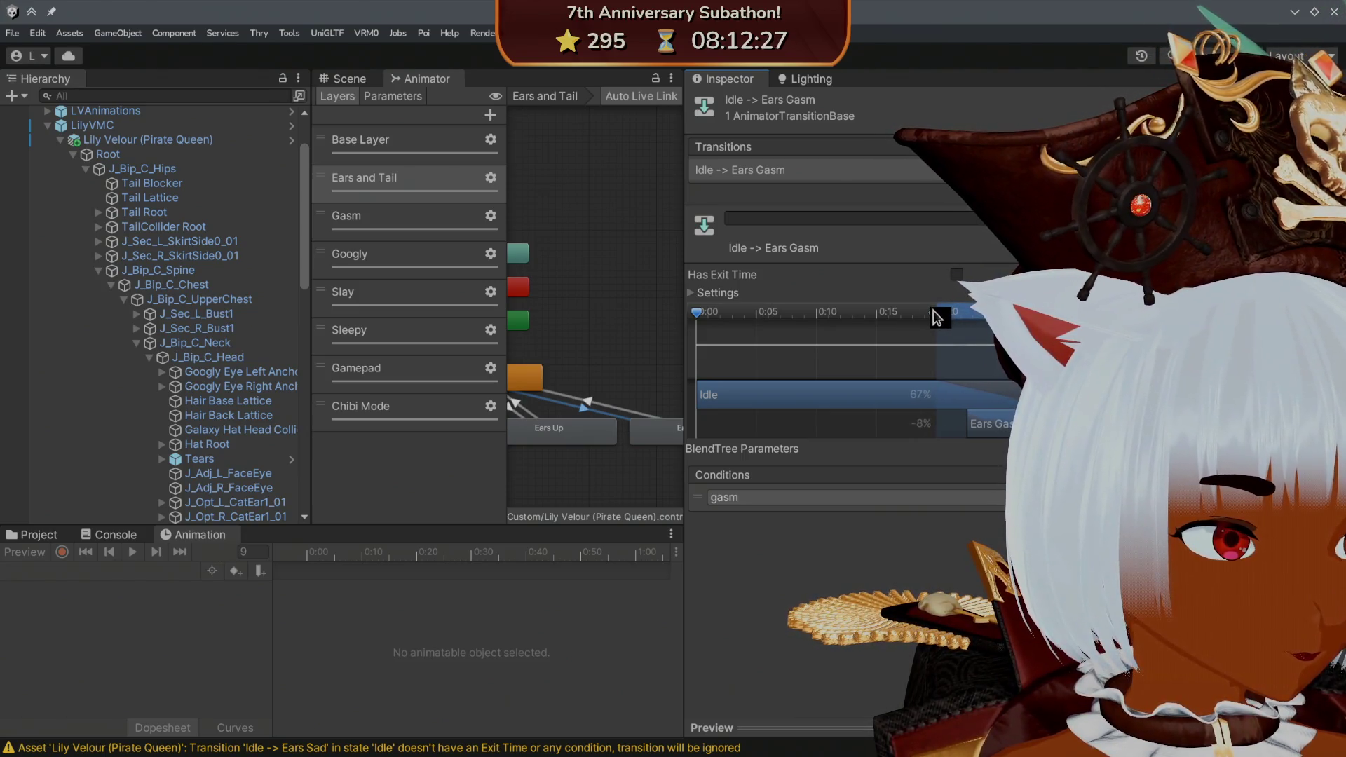
pyautogui.click(590, 401)
pyautogui.moveTo(938, 321)
pyautogui.mouseDown()
pyautogui.moveTo(882, 329)
pyautogui.moveTo(999, 325)
pyautogui.moveTo(987, 325)
pyautogui.mouseUp()
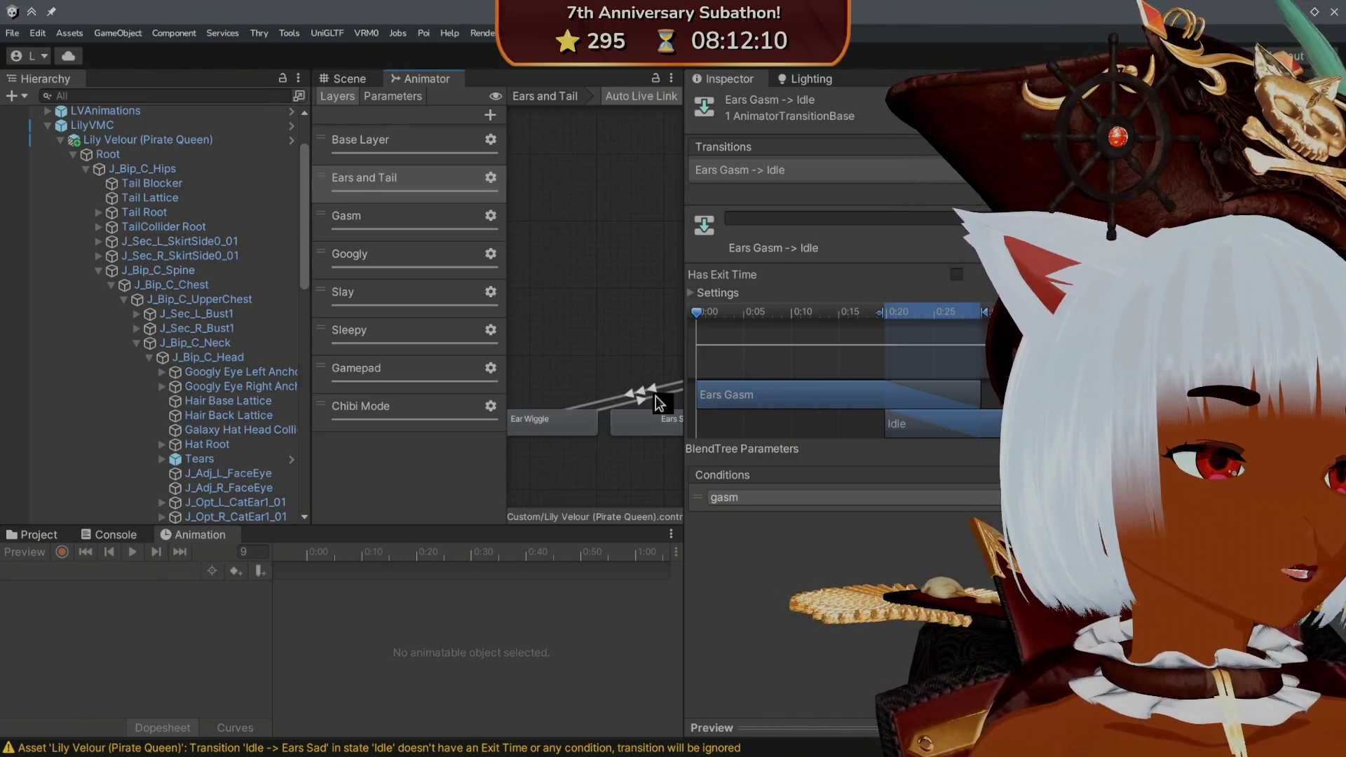
pyautogui.click(639, 396)
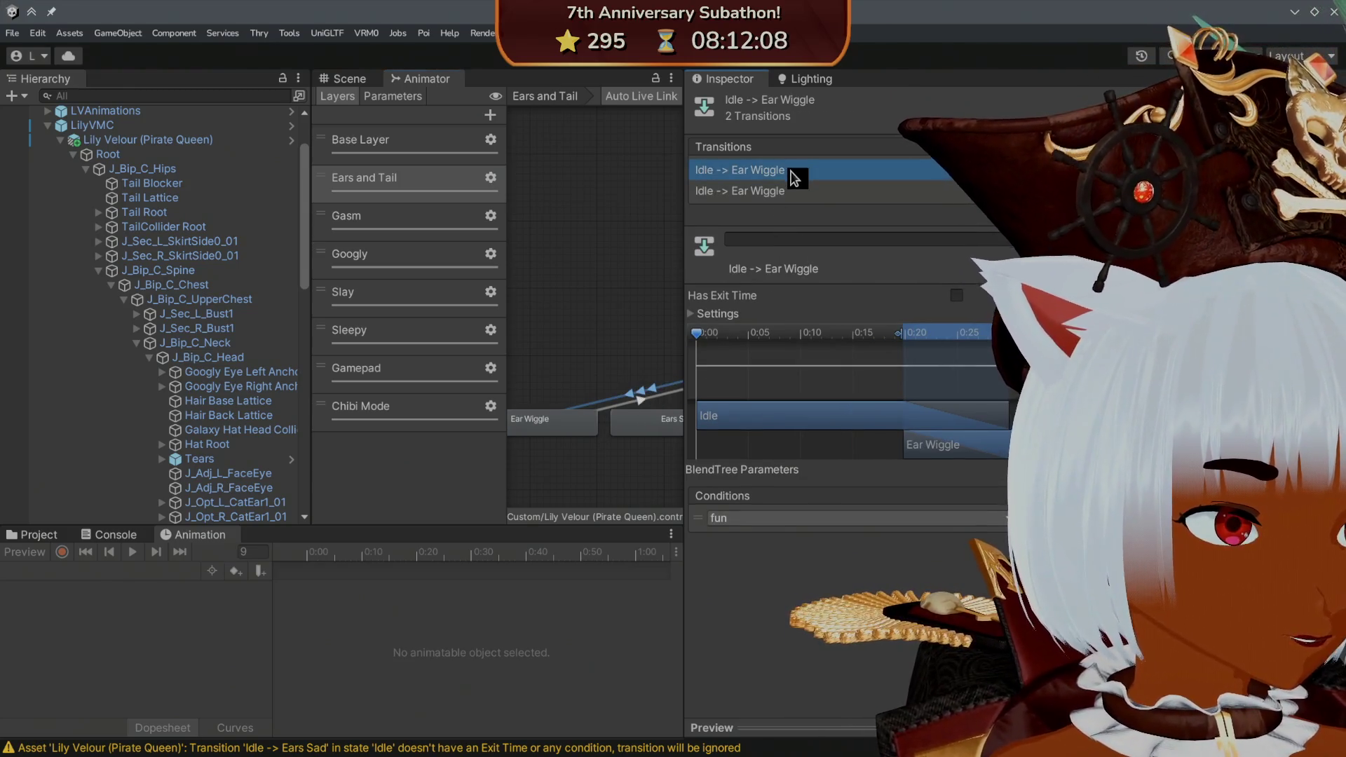
# - Compare the two Idle -> Ear Wiggle transitions' conditions and the Ear Wiggle -> Idle return
pyautogui.click(796, 187)
pyautogui.click(795, 173)
pyautogui.click(775, 191)
pyautogui.click(776, 174)
pyautogui.click(770, 190)
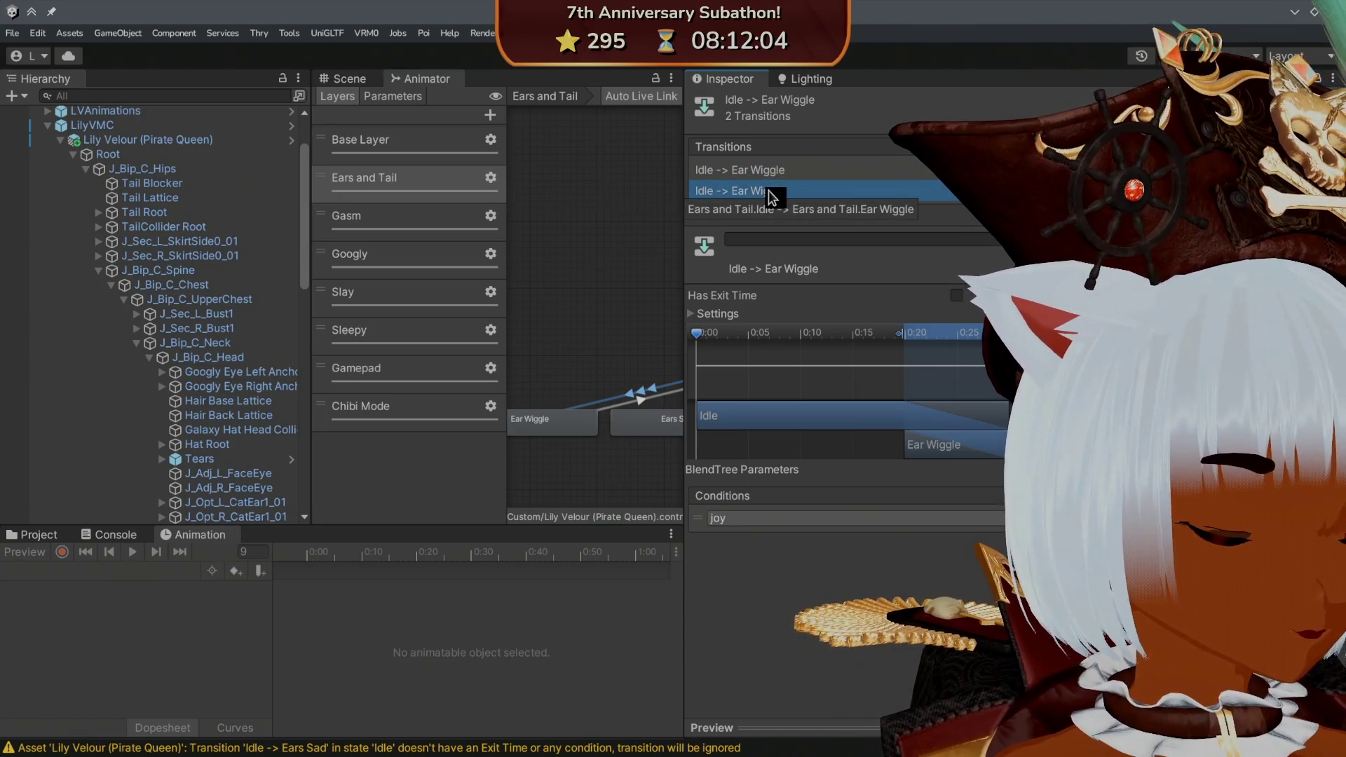
pyautogui.click(774, 173)
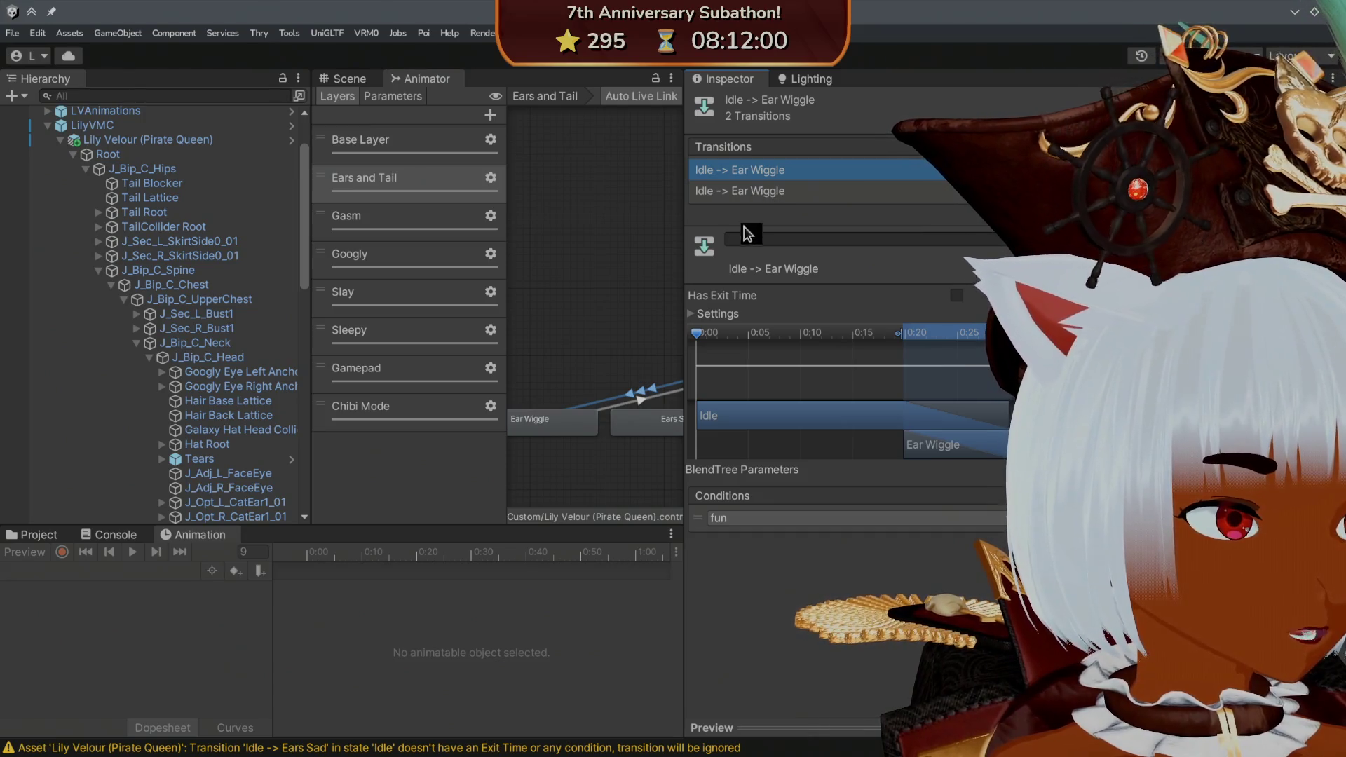
pyautogui.click(646, 401)
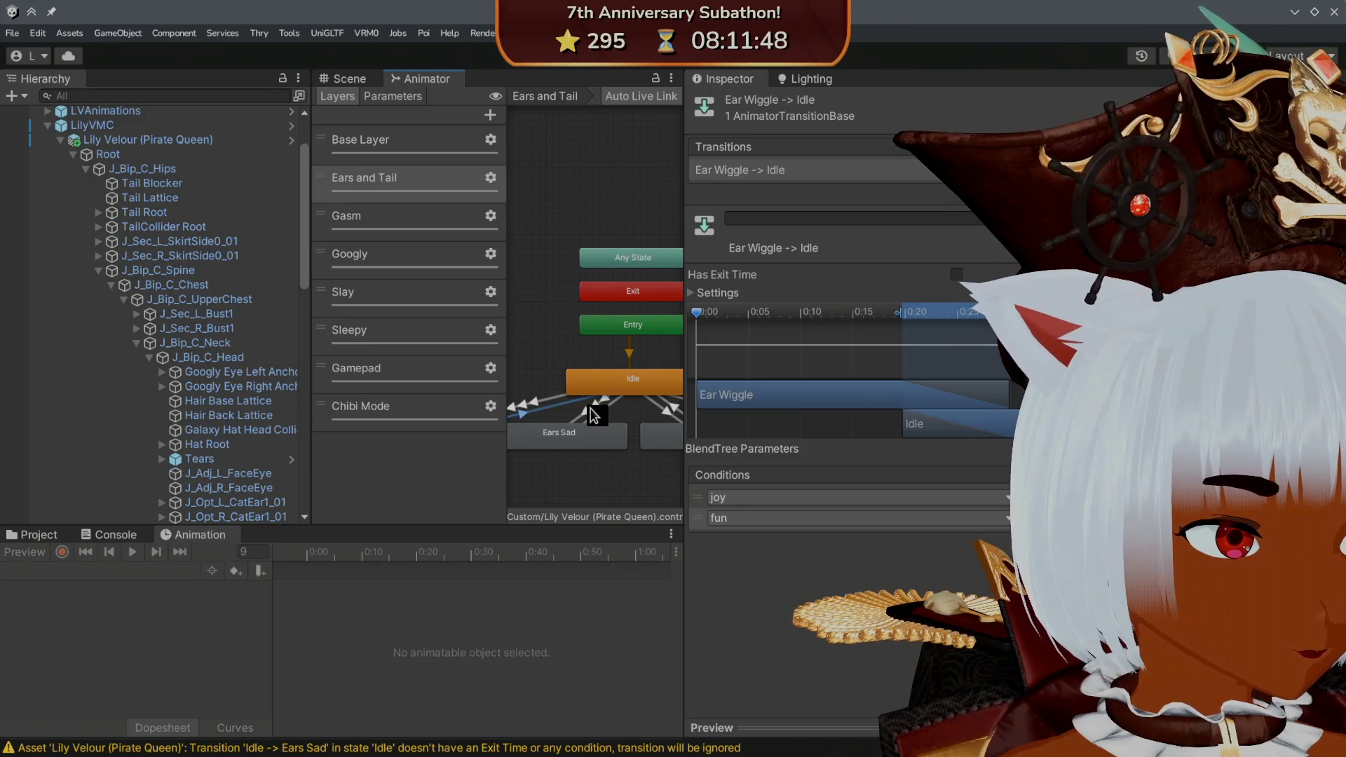
# - Check the Ears Sad, Ears Up and Ears Gasm transitions to and from Idle
pyautogui.click(591, 408)
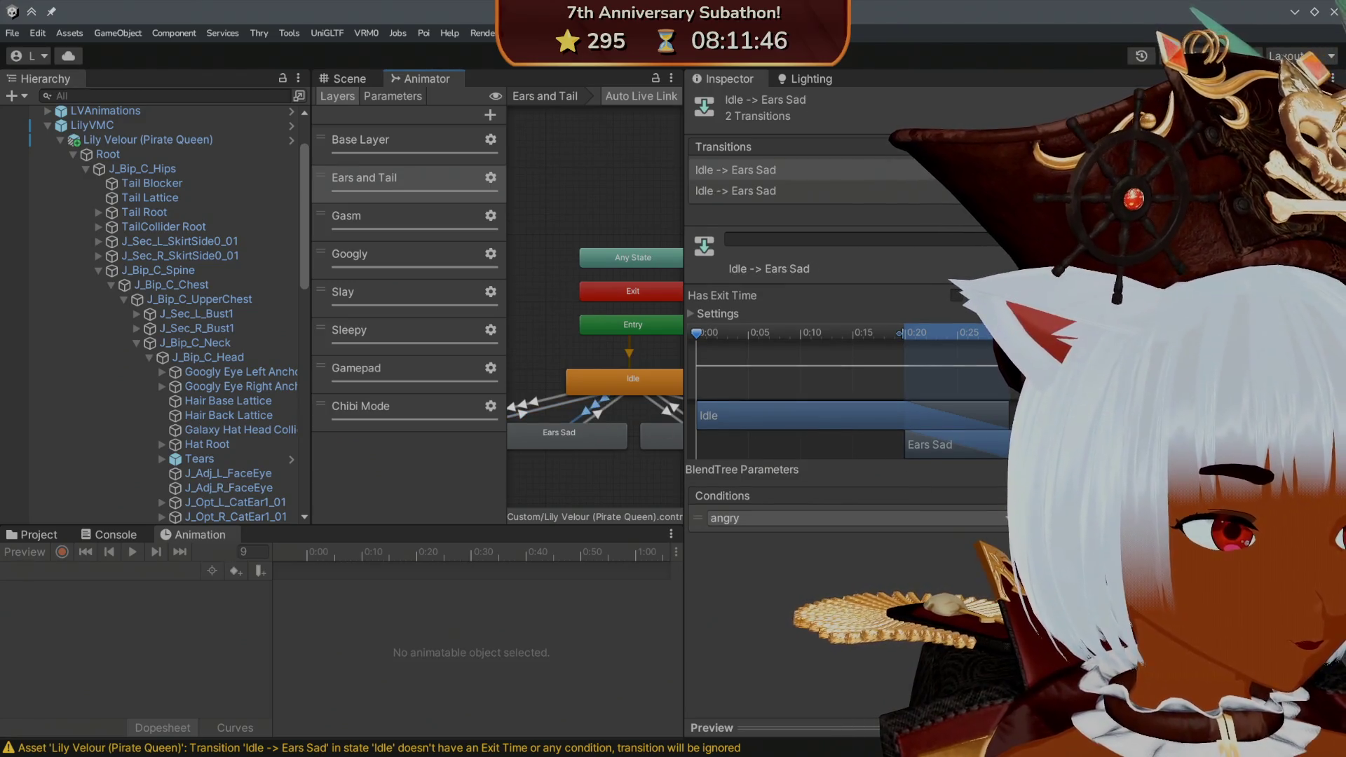
pyautogui.click(615, 415)
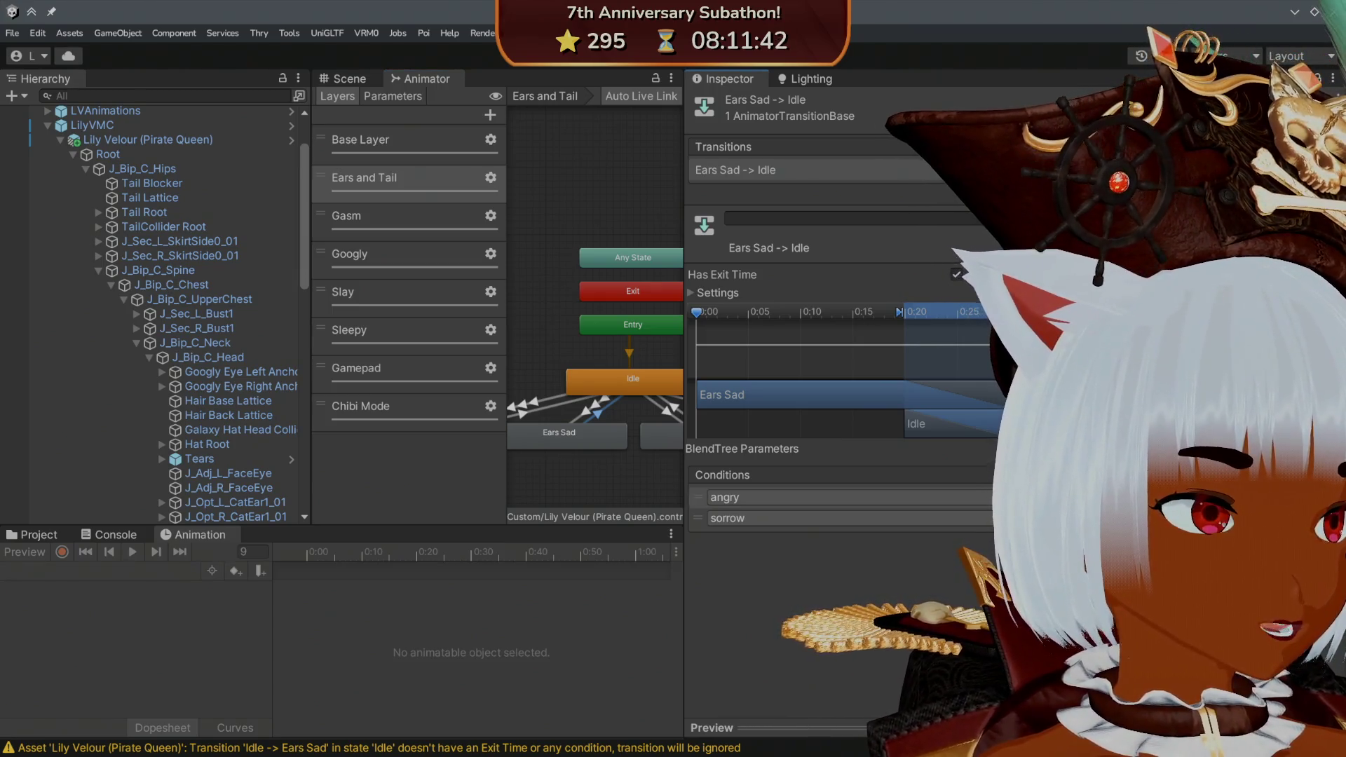
pyautogui.moveTo(671, 369)
pyautogui.mouseDown()
pyautogui.moveTo(590, 353)
pyautogui.moveTo(585, 414)
pyautogui.mouseUp()
pyautogui.click(571, 407)
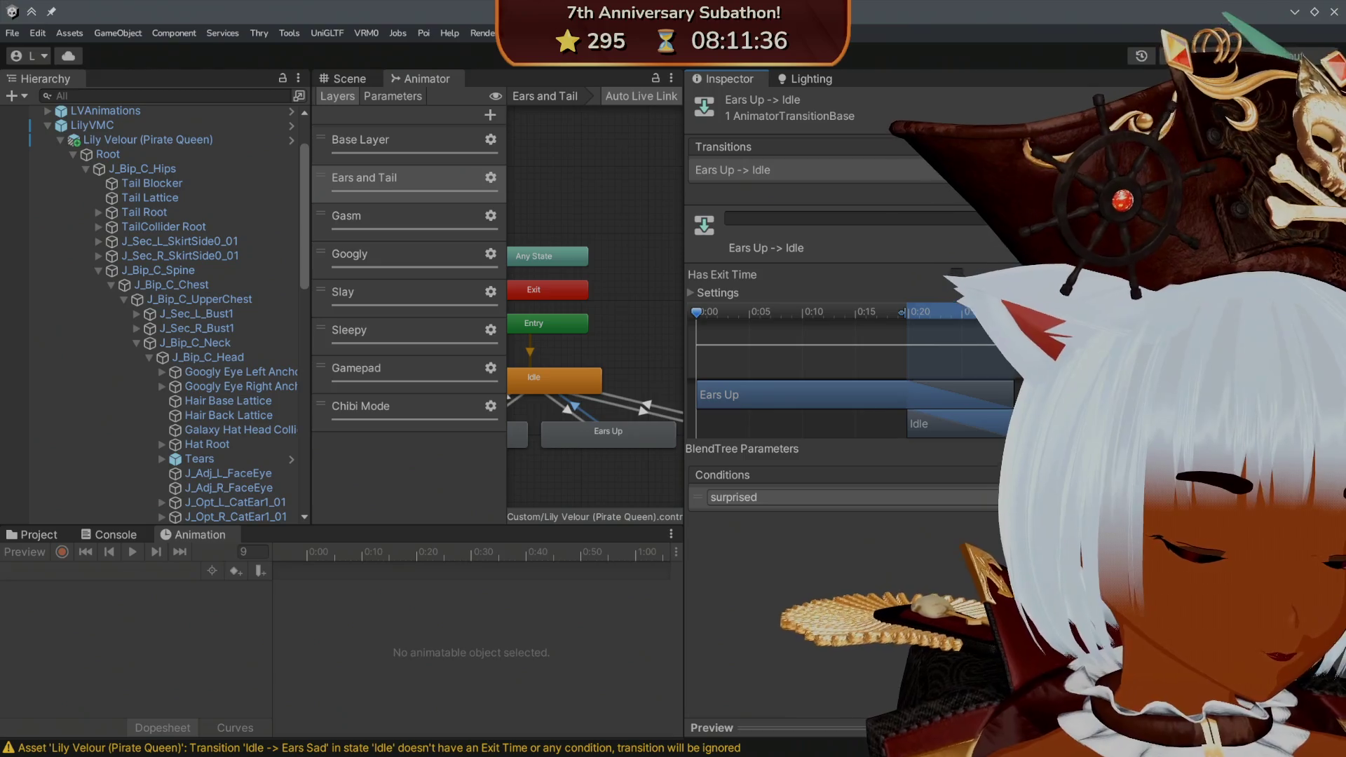
pyautogui.moveTo(626, 371); pyautogui.dragTo(586, 376)
pyautogui.click(525, 413)
pyautogui.click(600, 413)
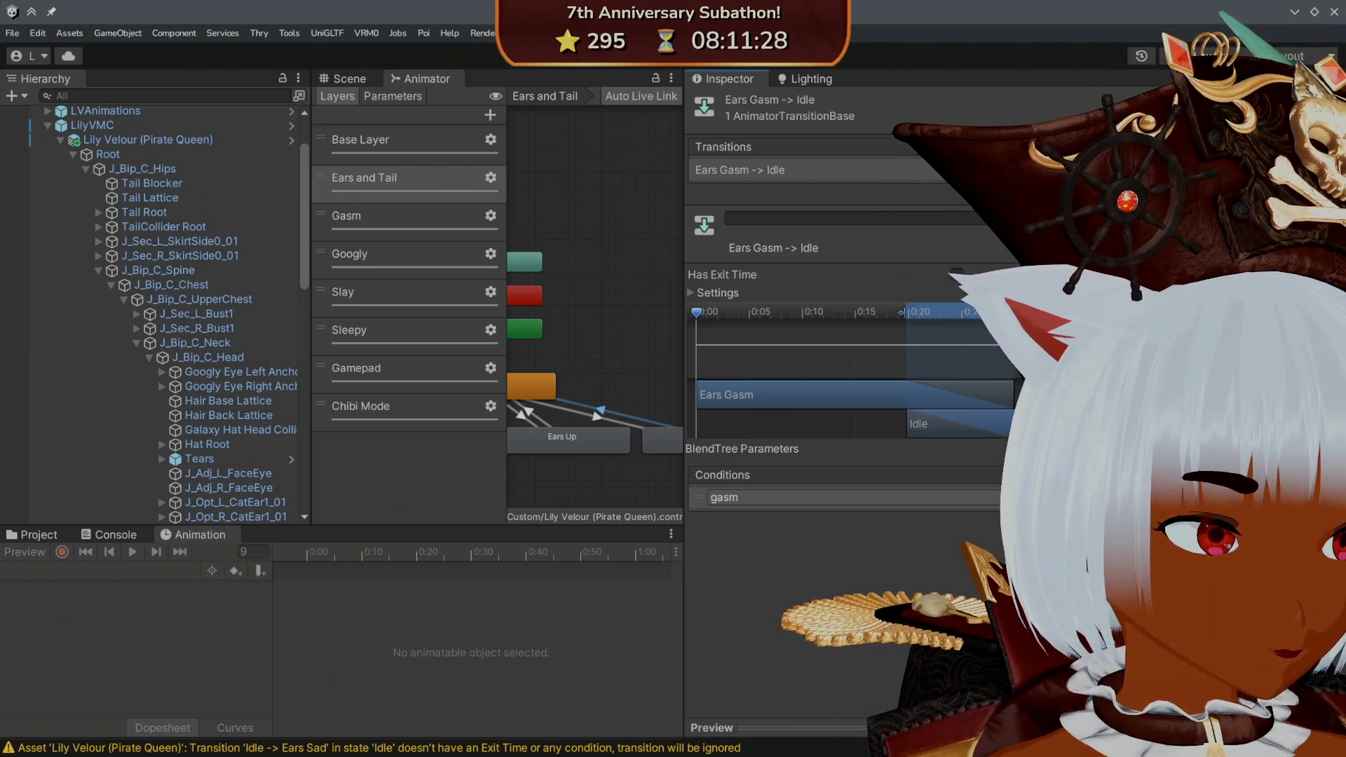
# - Recheck the Ears Up, Ears Gasm, Ears Sad and Ear Wiggle return transitions
pyautogui.click(528, 412)
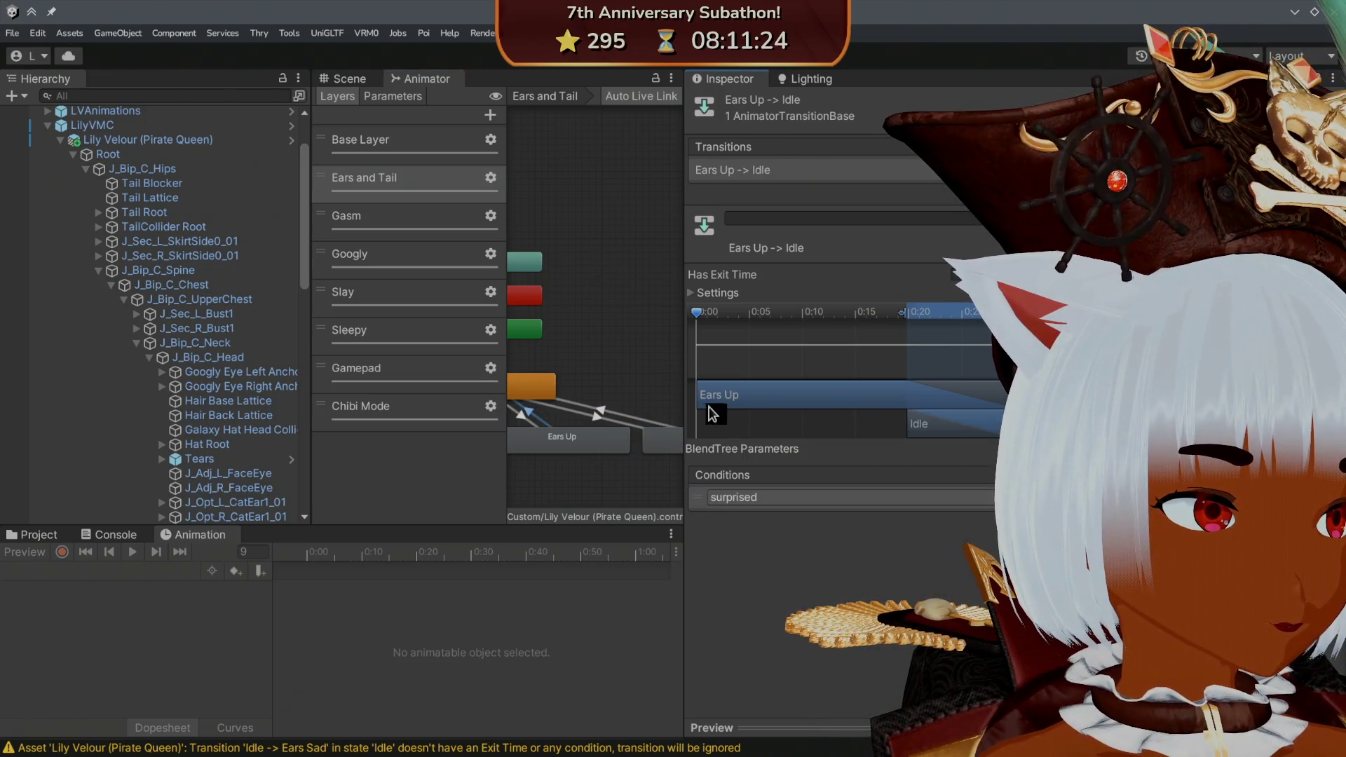
pyautogui.scroll(2, 641, 414)
pyautogui.scroll(1, 638, 417)
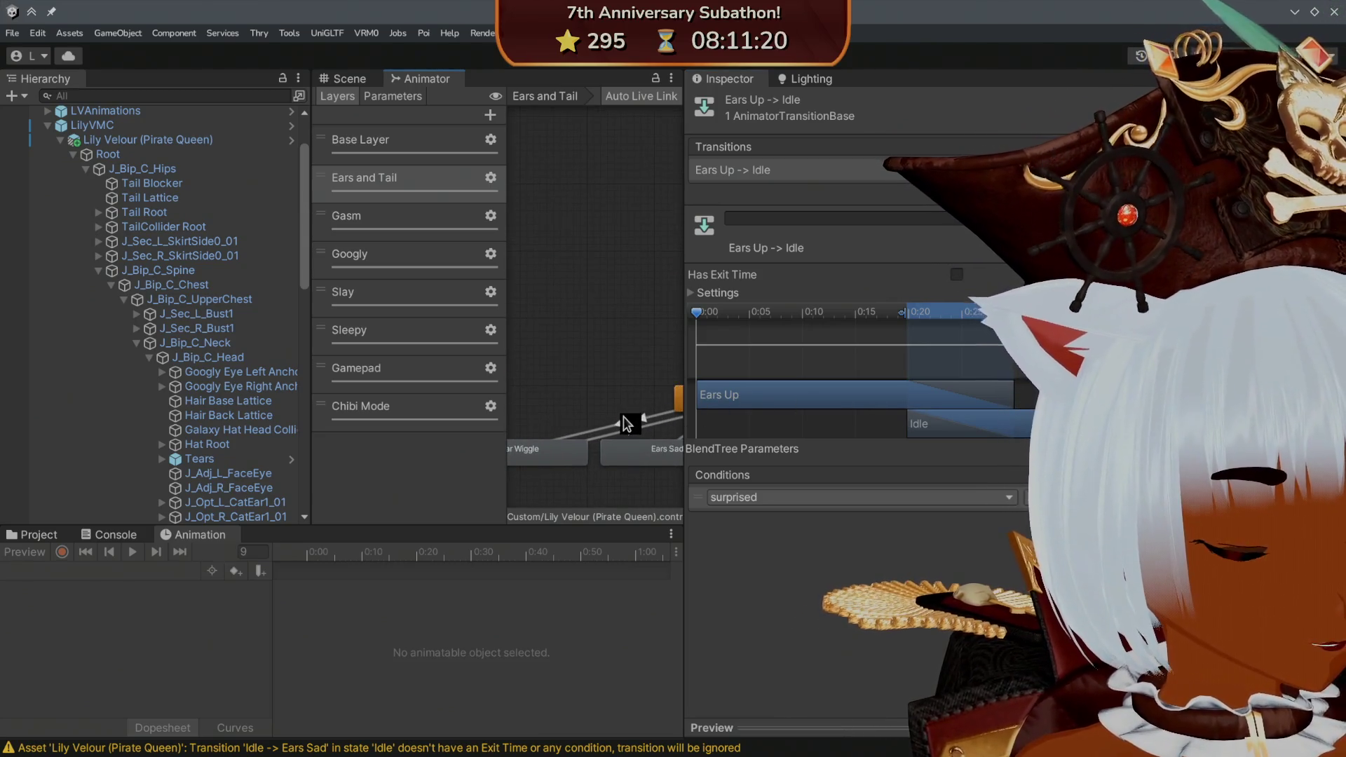
pyautogui.scroll(-2, 626, 424)
pyautogui.click(621, 426)
pyautogui.click(554, 426)
pyautogui.moveTo(555, 427); pyautogui.dragTo(663, 438)
pyautogui.click(667, 440)
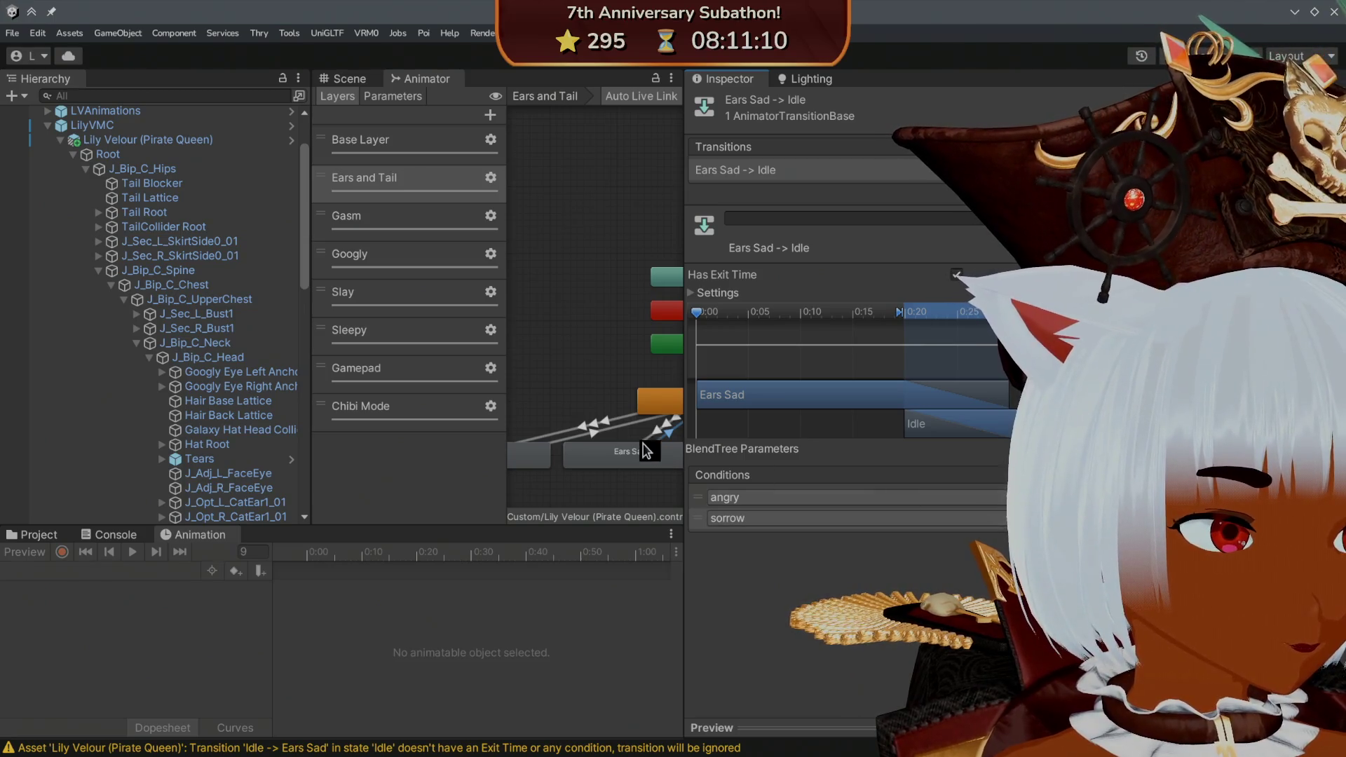
pyautogui.click(604, 432)
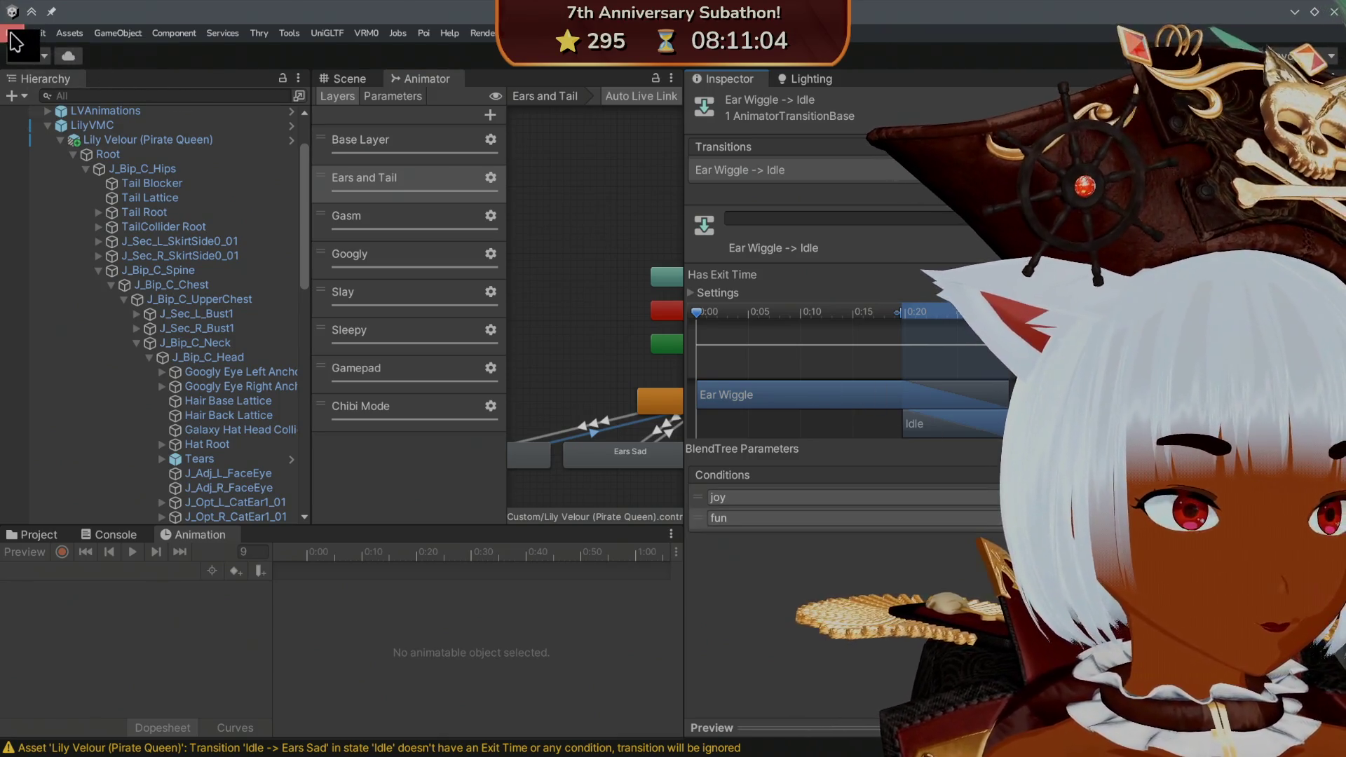
# - Save the Unity project with File > Save Project
pyautogui.click(13, 33)
pyautogui.click(71, 207)
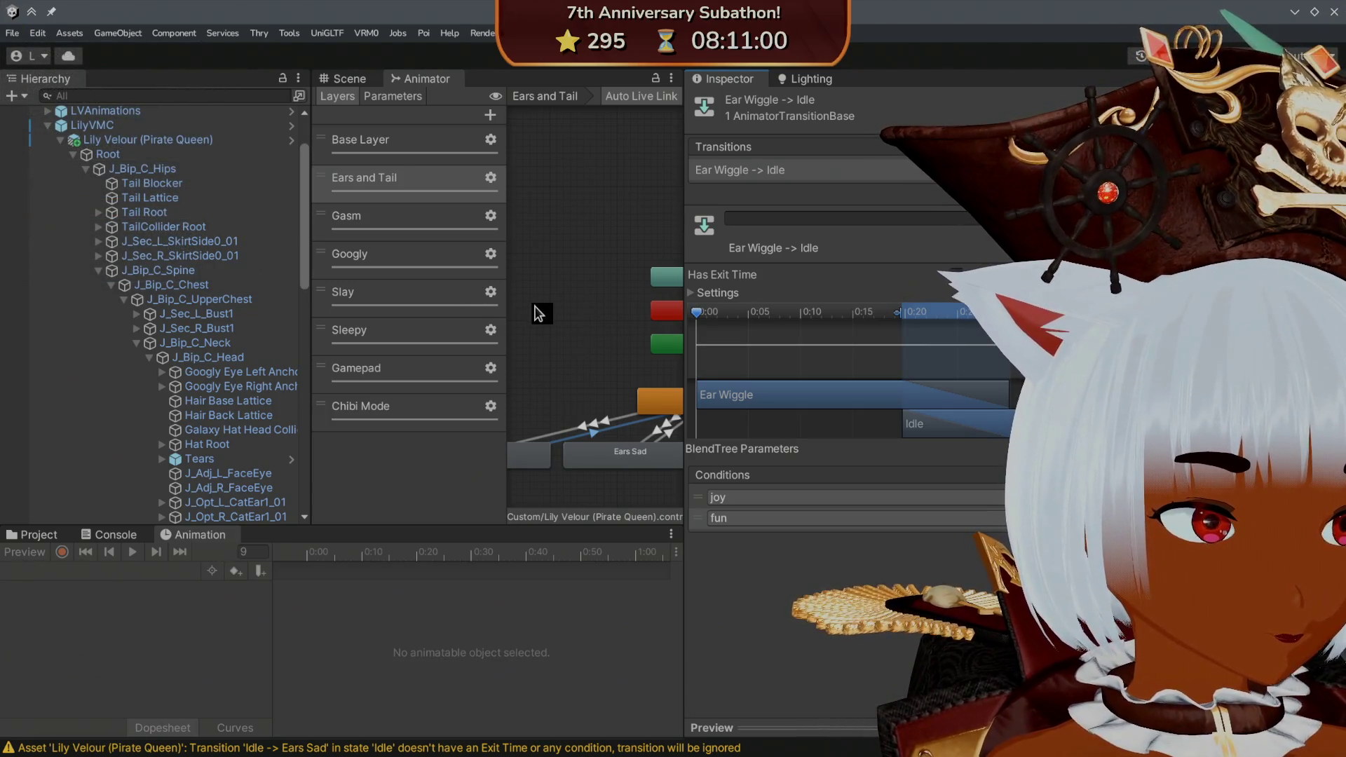
pyautogui.moveTo(544, 312); pyautogui.dragTo(511, 309)
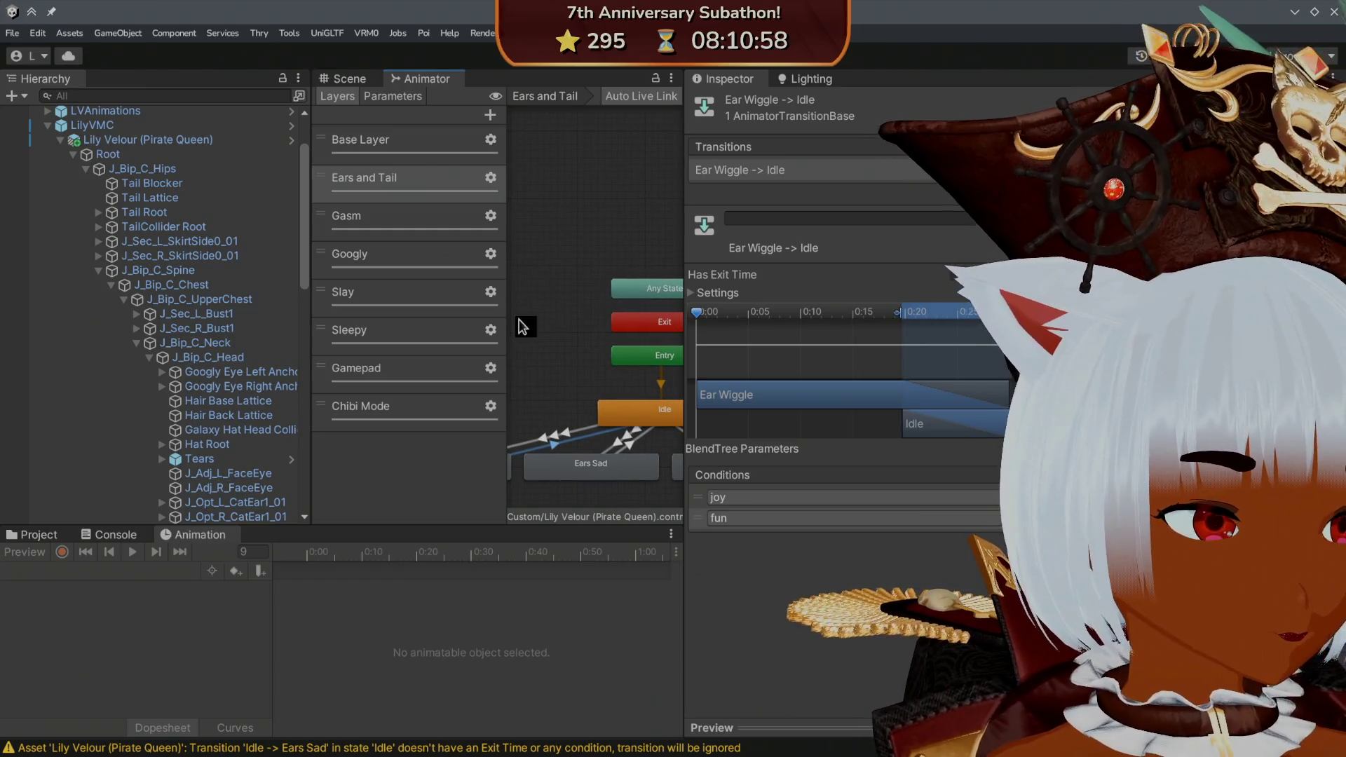
pyautogui.click(365, 81)
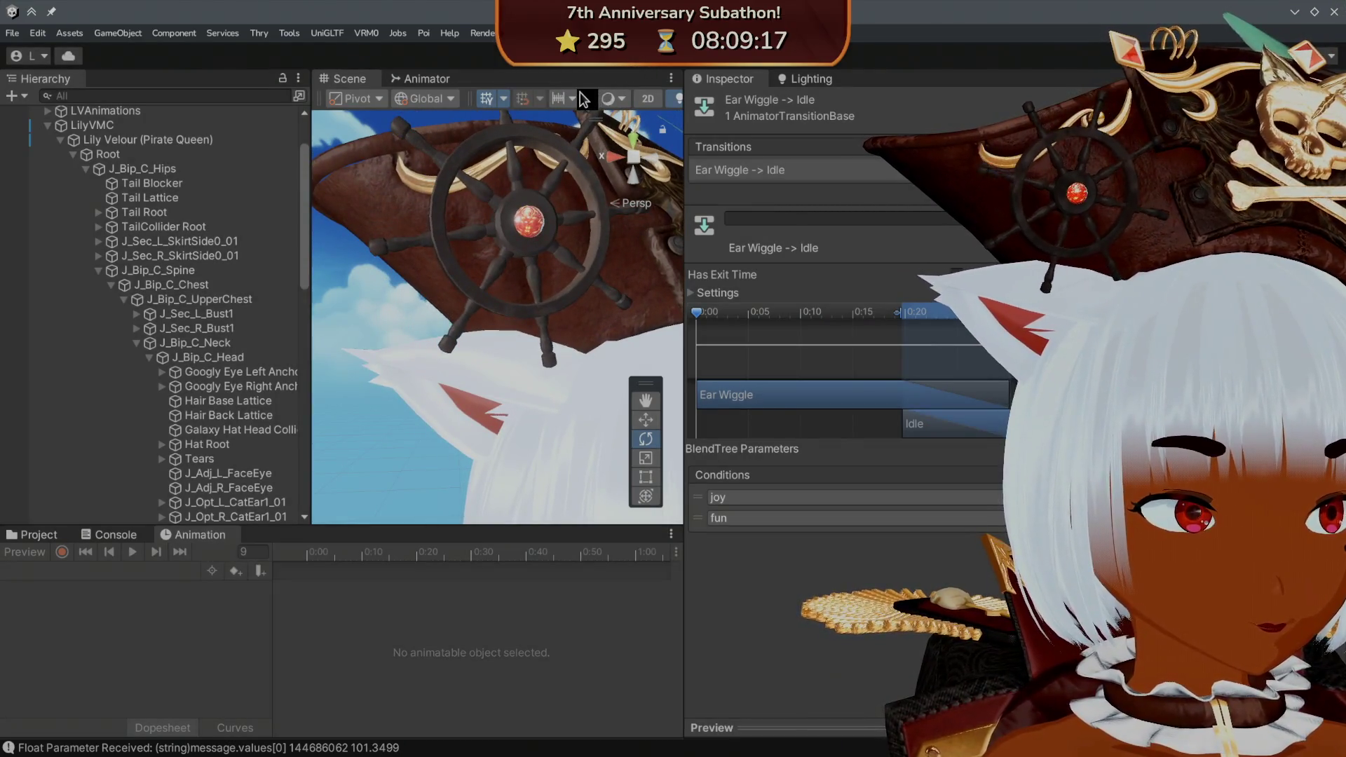
# - Review the Ear Wiggle transitions' timing and the Ears Sad transitions in the Animator
pyautogui.click(436, 80)
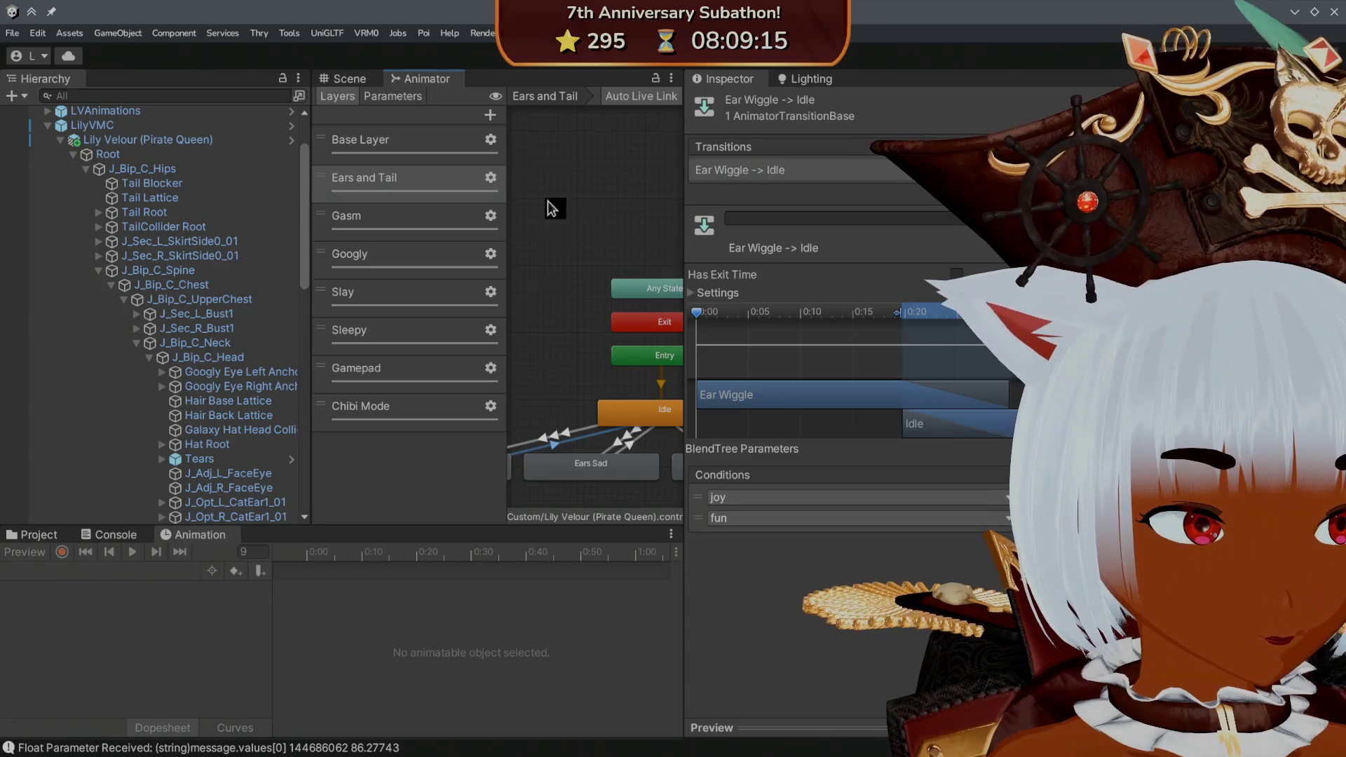
pyautogui.click(629, 378)
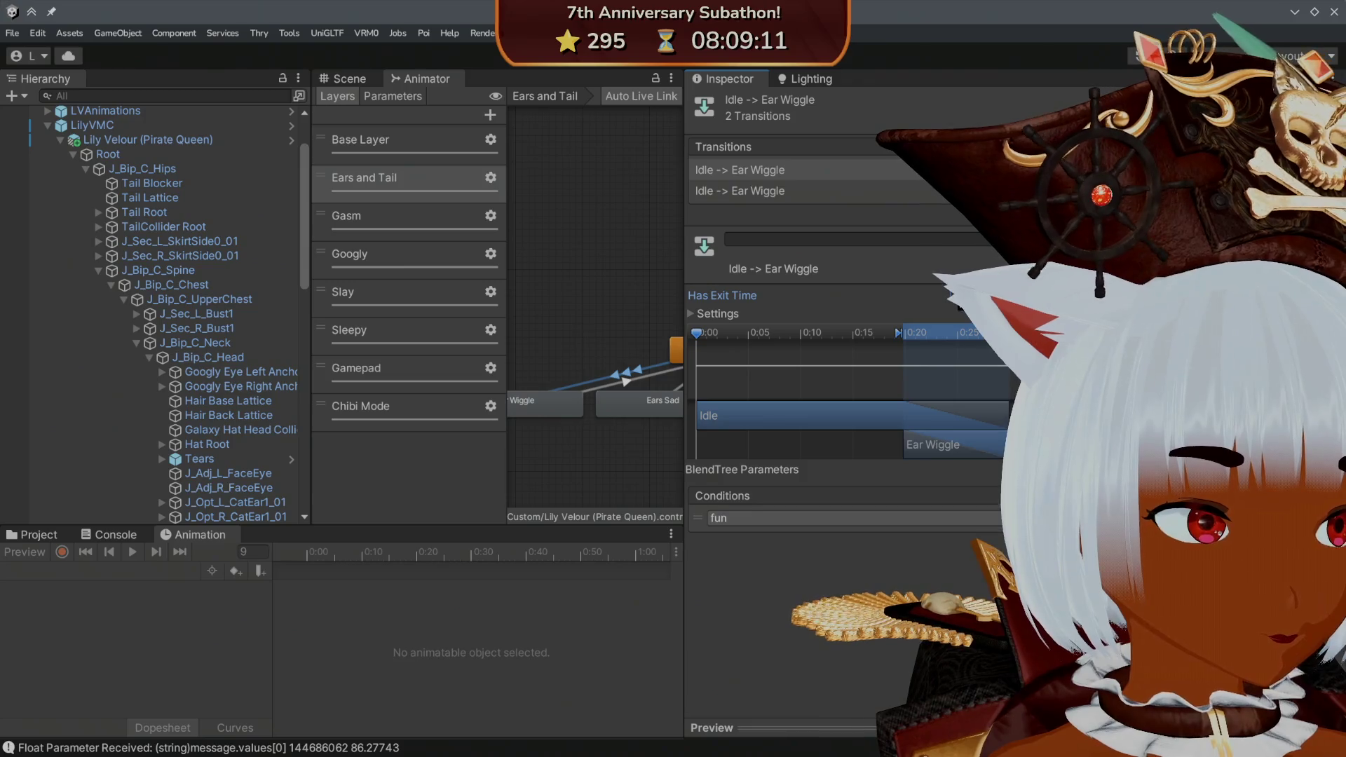
pyautogui.click(692, 314)
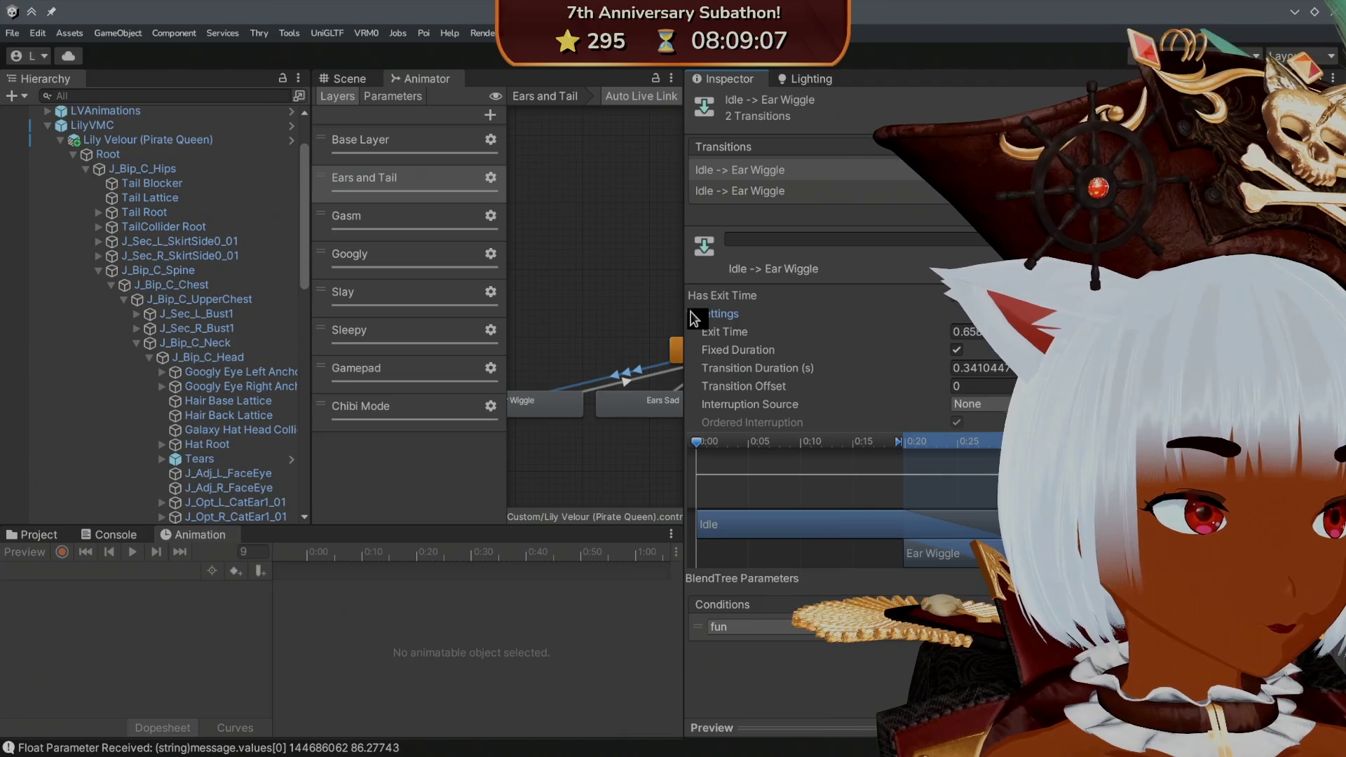
pyautogui.click(768, 194)
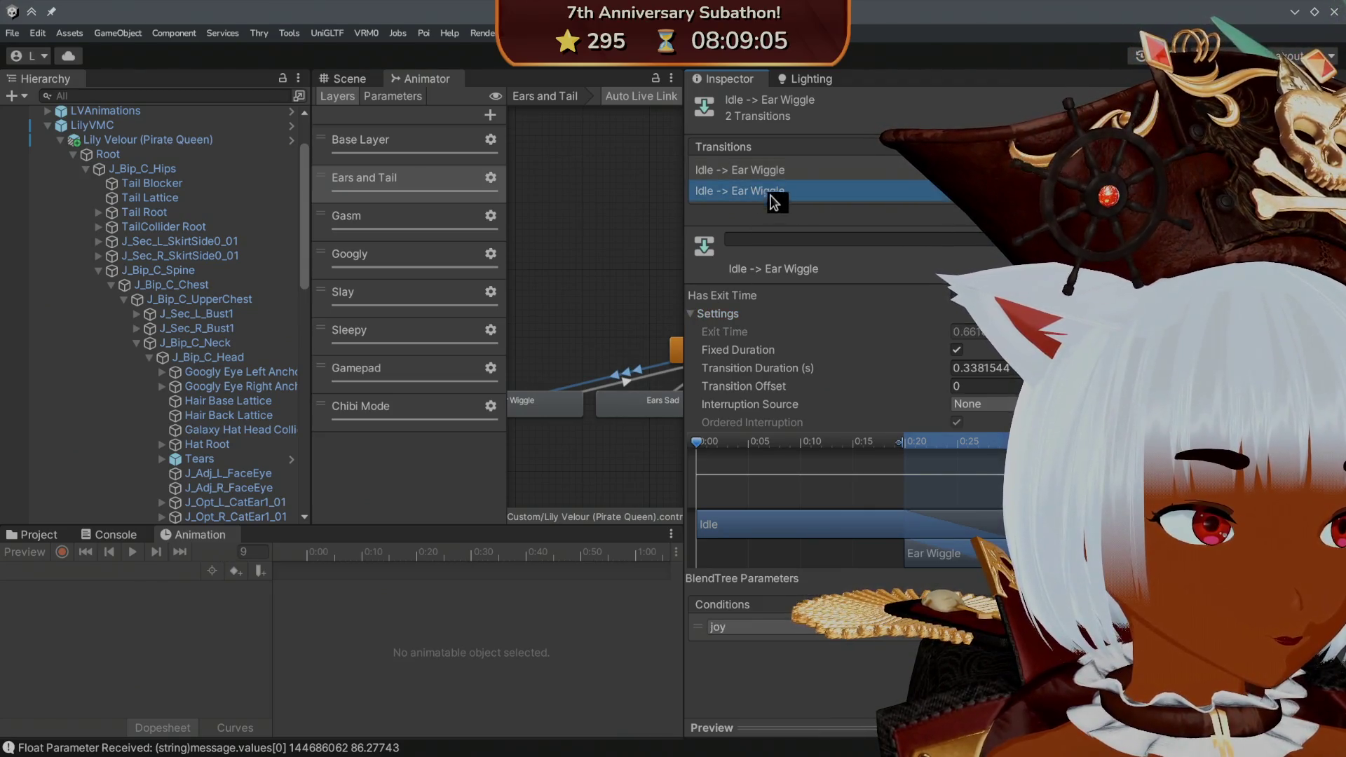
pyautogui.click(626, 382)
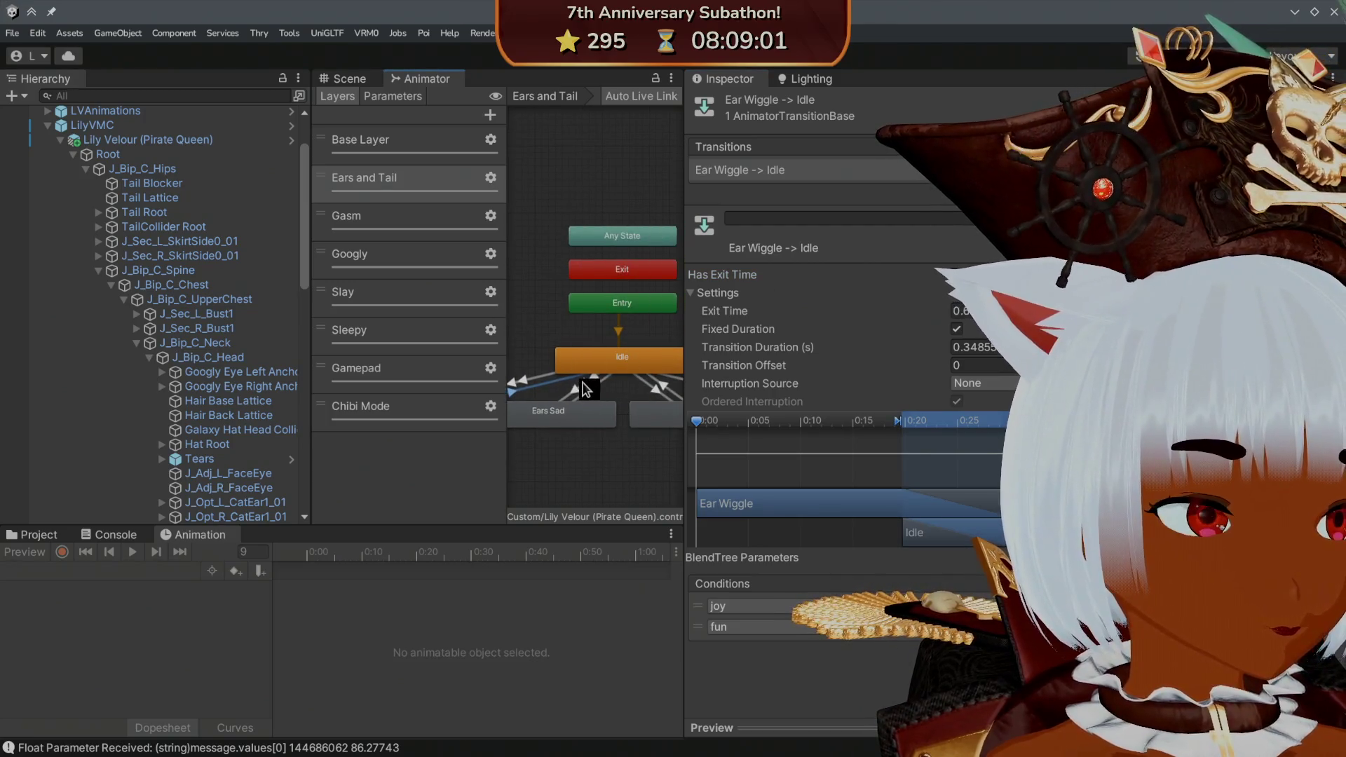
pyautogui.click(584, 385)
pyautogui.click(590, 388)
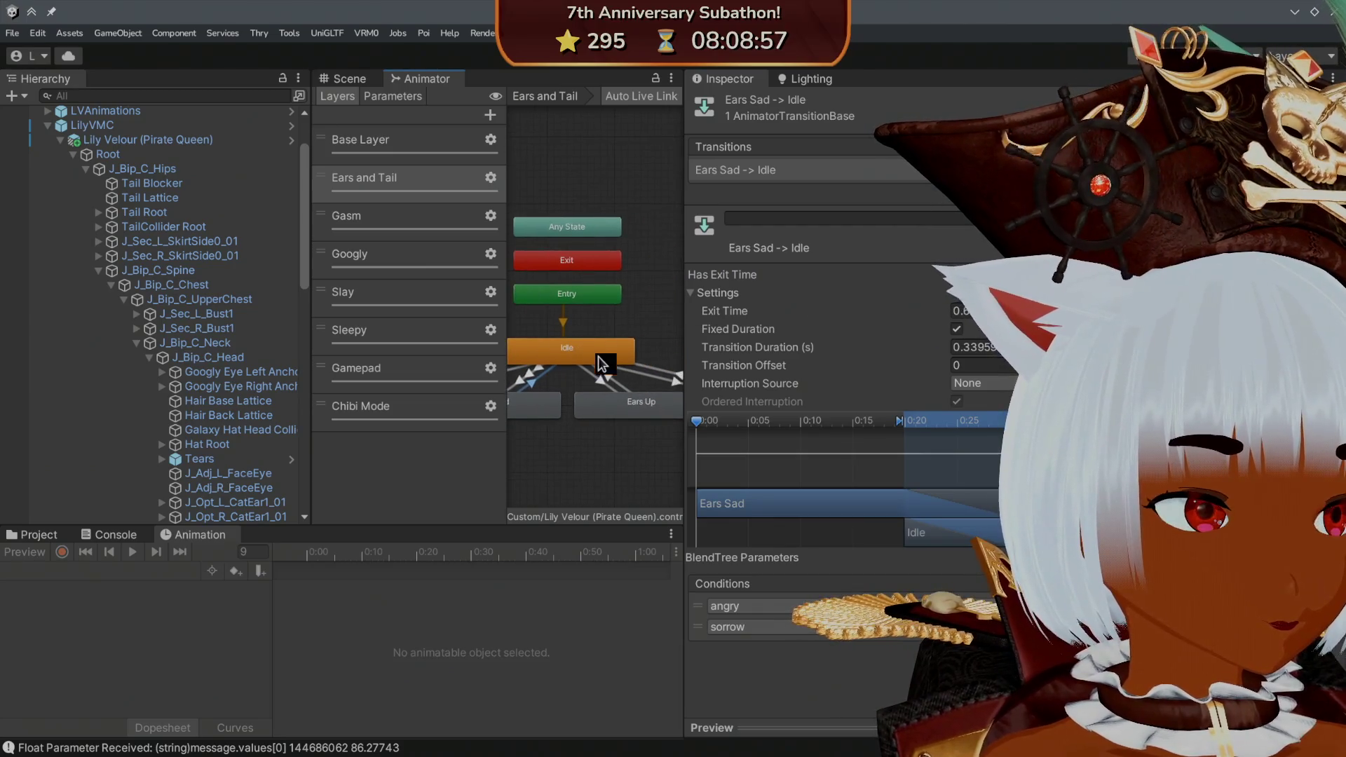
# - Inspect the Ears Up and Ears Gasm transitions, then select the Idle state
pyautogui.click(604, 379)
pyautogui.click(622, 380)
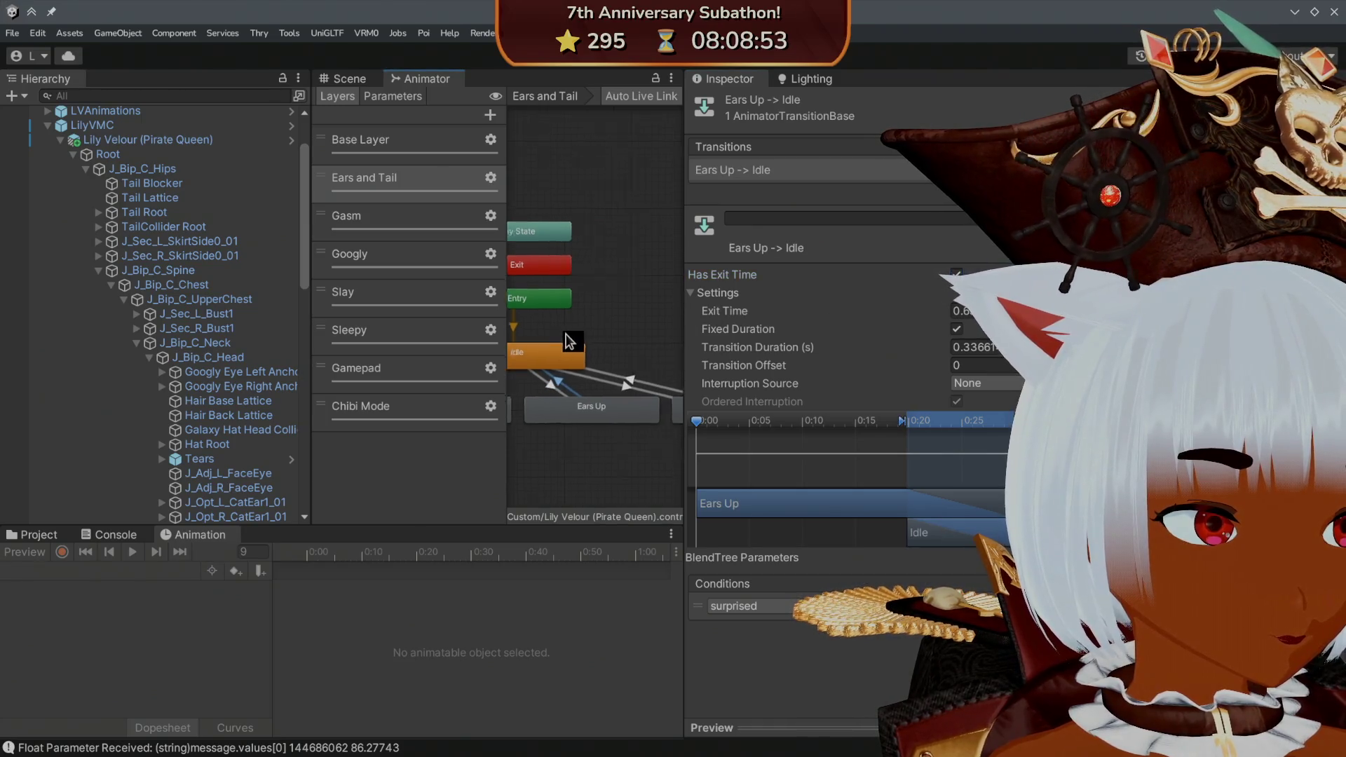
pyautogui.click(604, 387)
pyautogui.click(617, 384)
pyautogui.moveTo(545, 300)
pyautogui.mouseDown()
pyautogui.moveTo(624, 301)
pyautogui.moveTo(642, 339)
pyautogui.mouseUp()
pyautogui.click(626, 360)
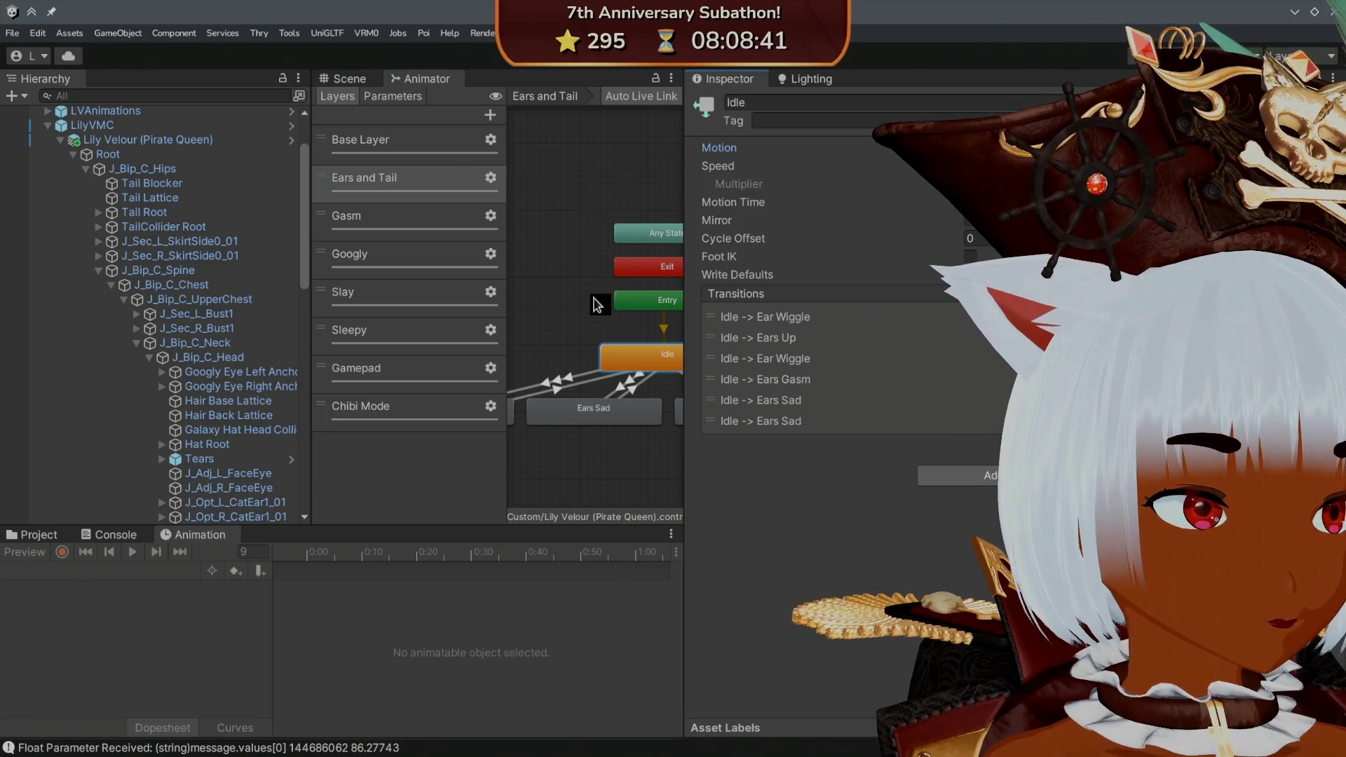
# - Add a keyframe at frame 5 to the Ears Idle Pirate Queen clip in Idle's blend tree
pyautogui.moveTo(600, 302); pyautogui.dragTo(560, 313)
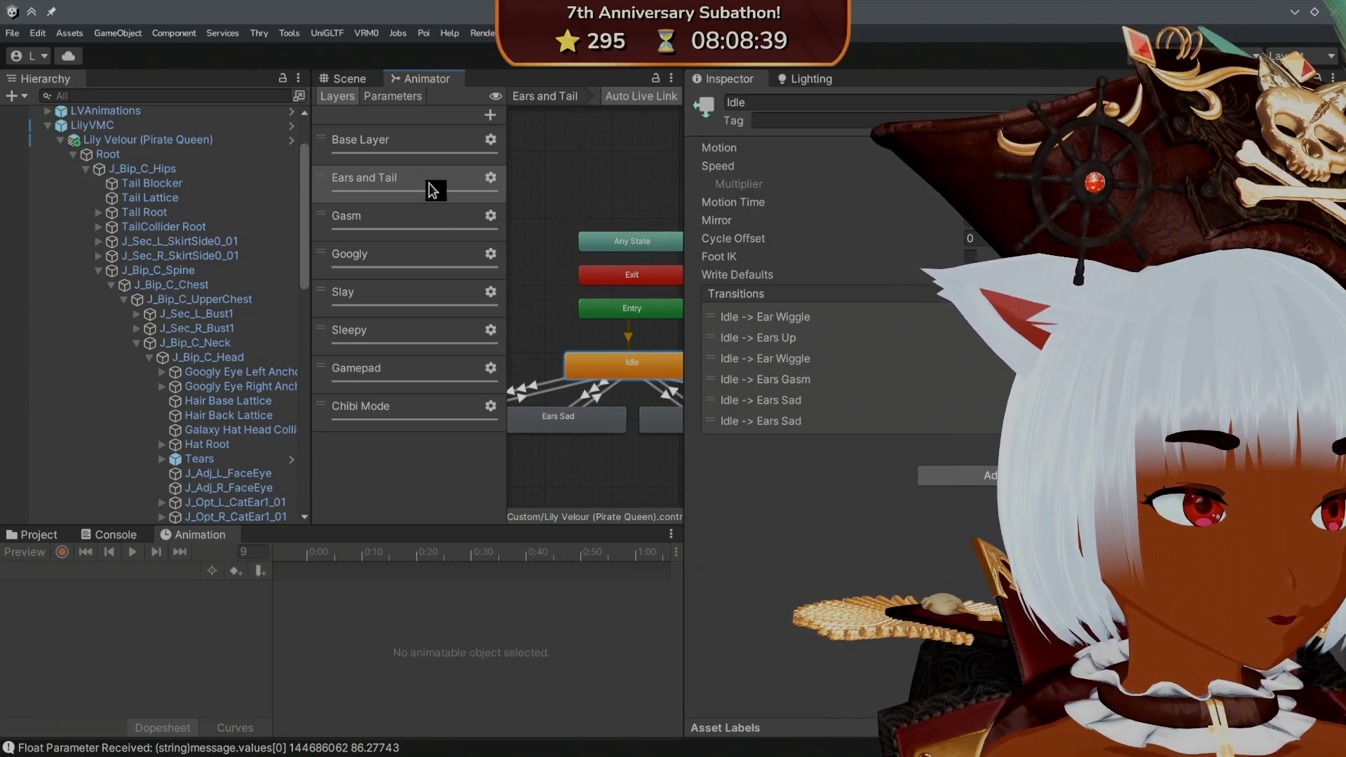
pyautogui.doubleClick(602, 358)
pyautogui.click(631, 324)
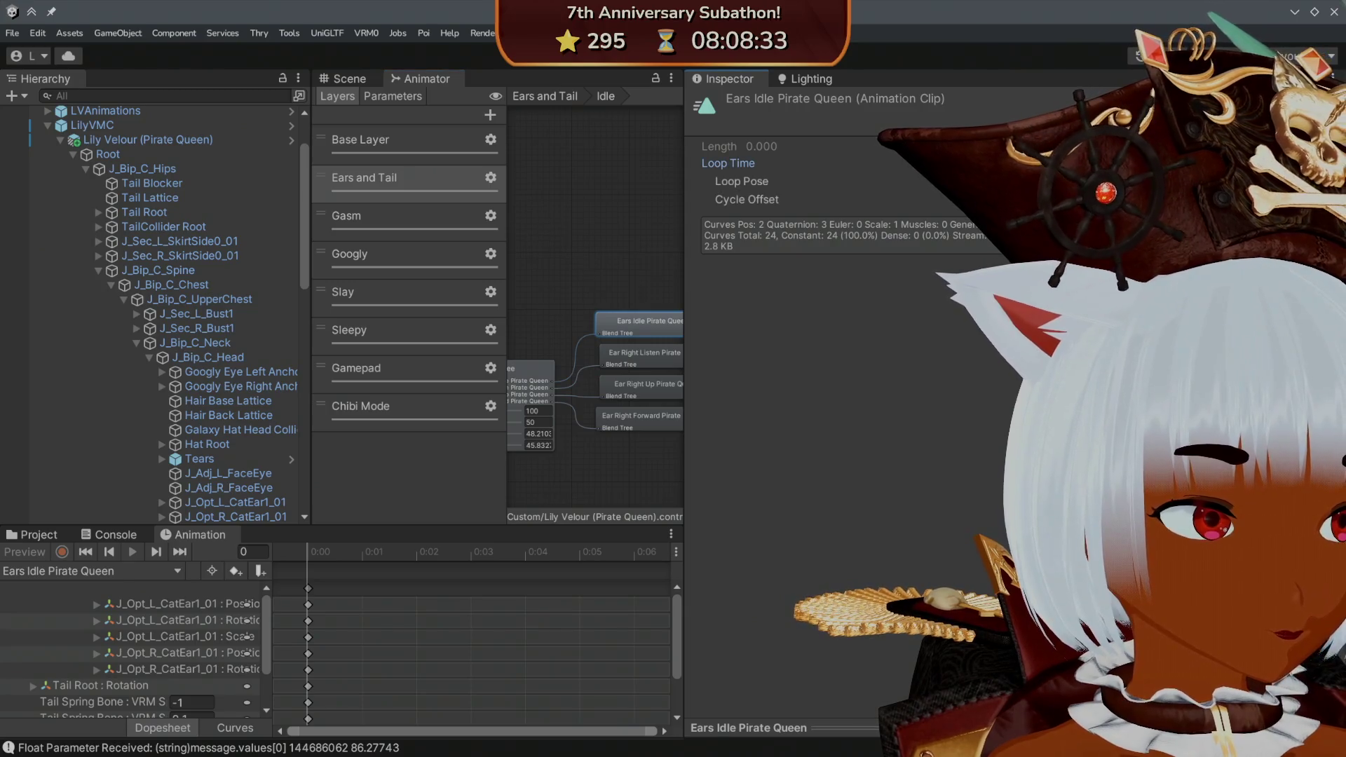
pyautogui.click(298, 589)
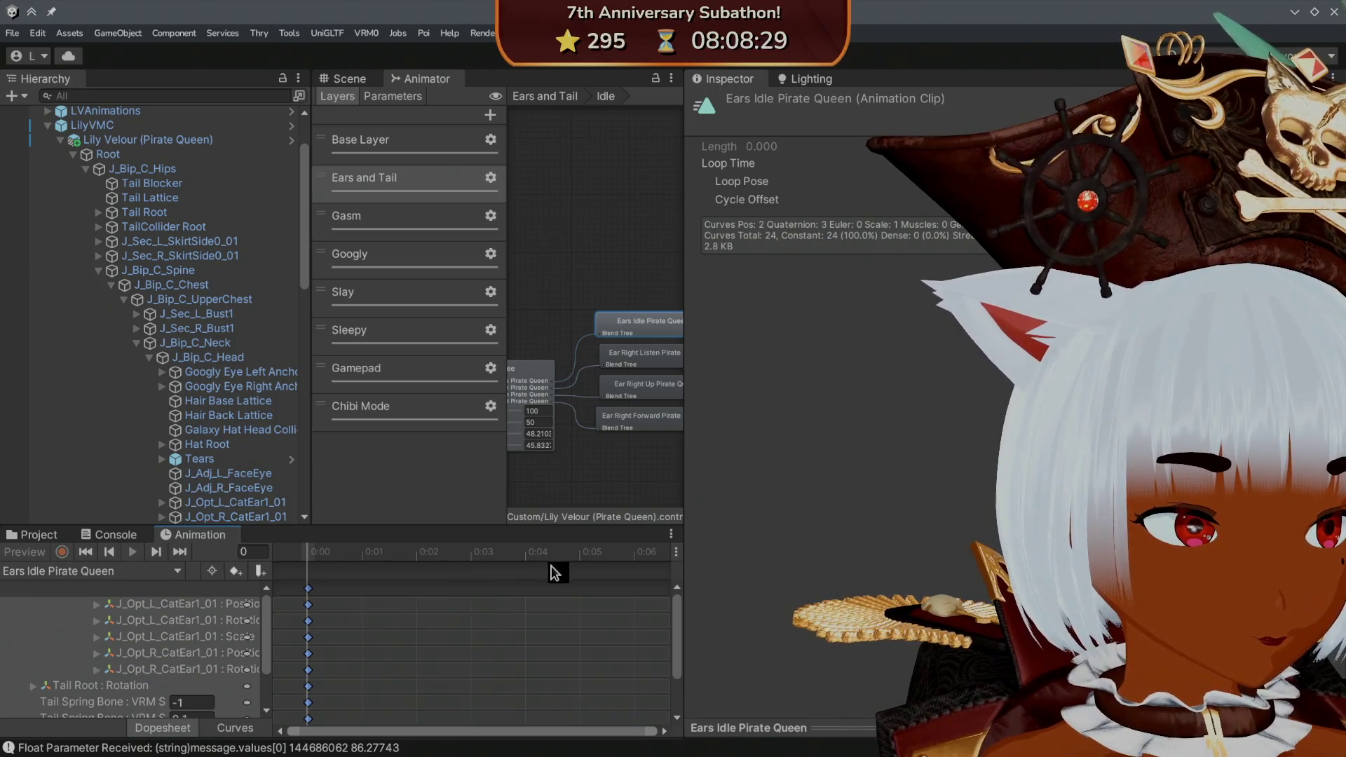
pyautogui.click(592, 558)
pyautogui.hotkey('ctrl', 'v')
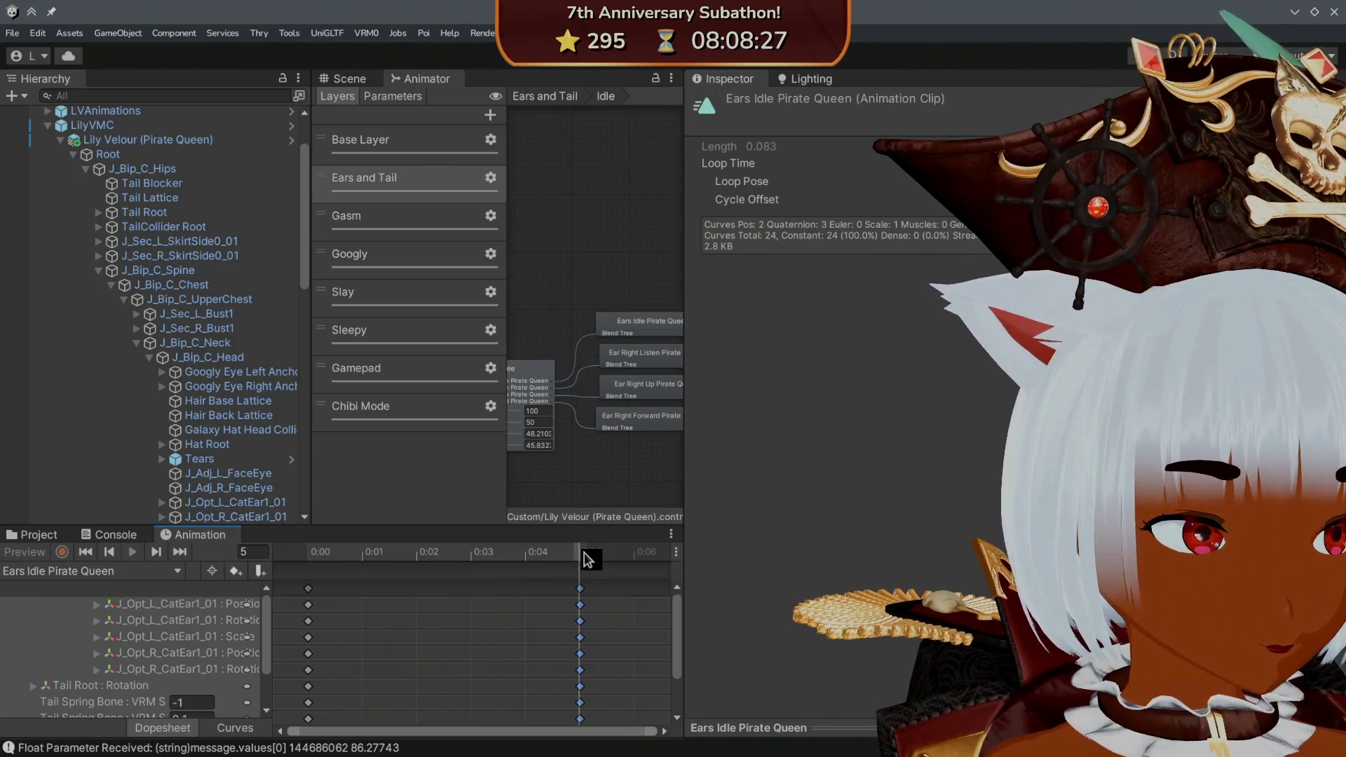
# - Save the project and show the Animations folder assets
pyautogui.click(12, 33)
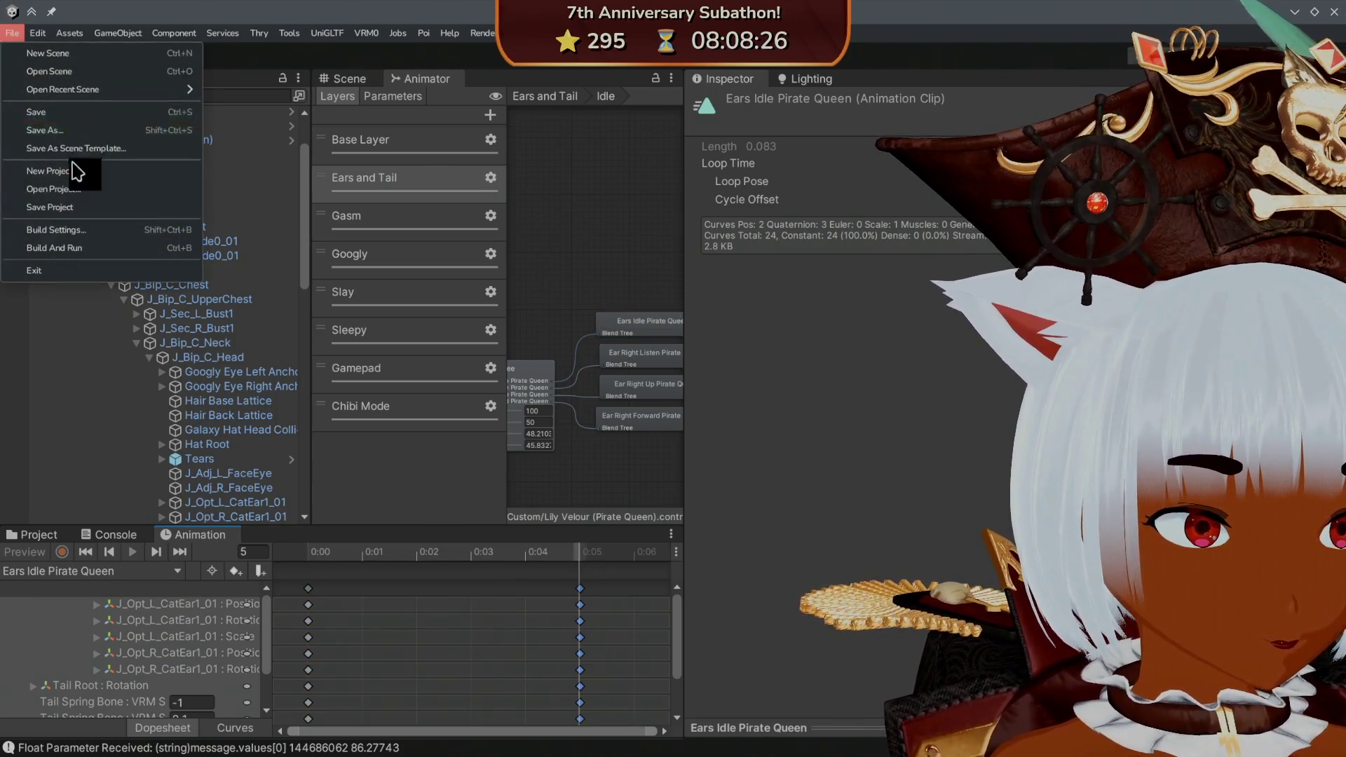
pyautogui.click(57, 207)
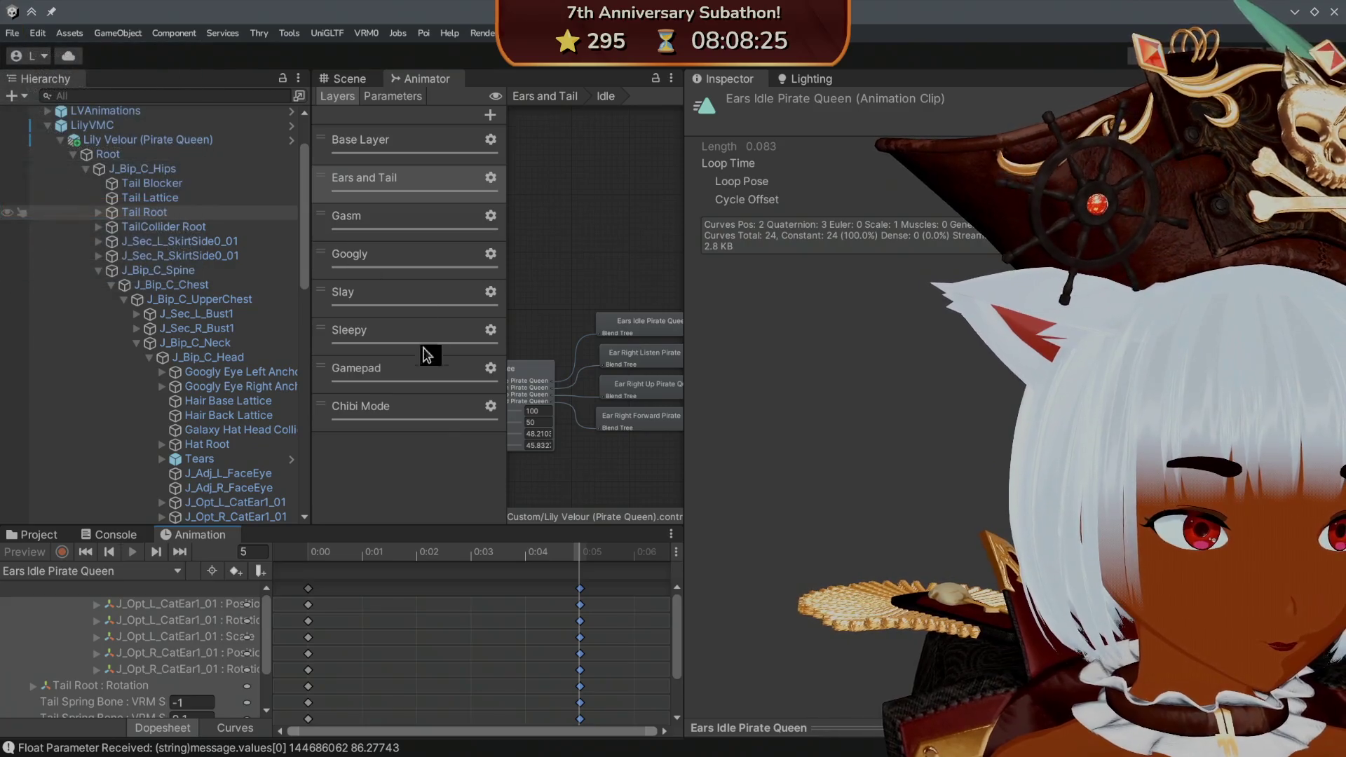
pyautogui.click(49, 537)
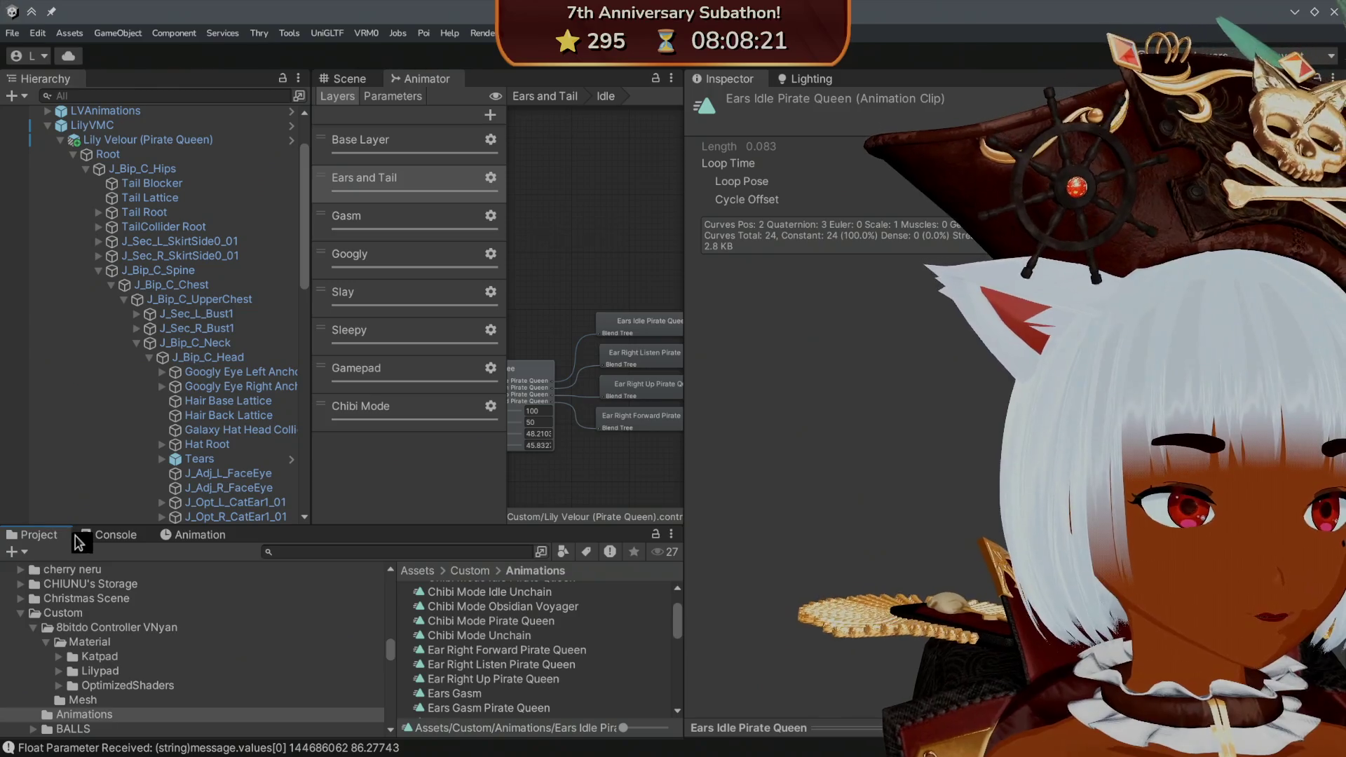
pyautogui.click(372, 79)
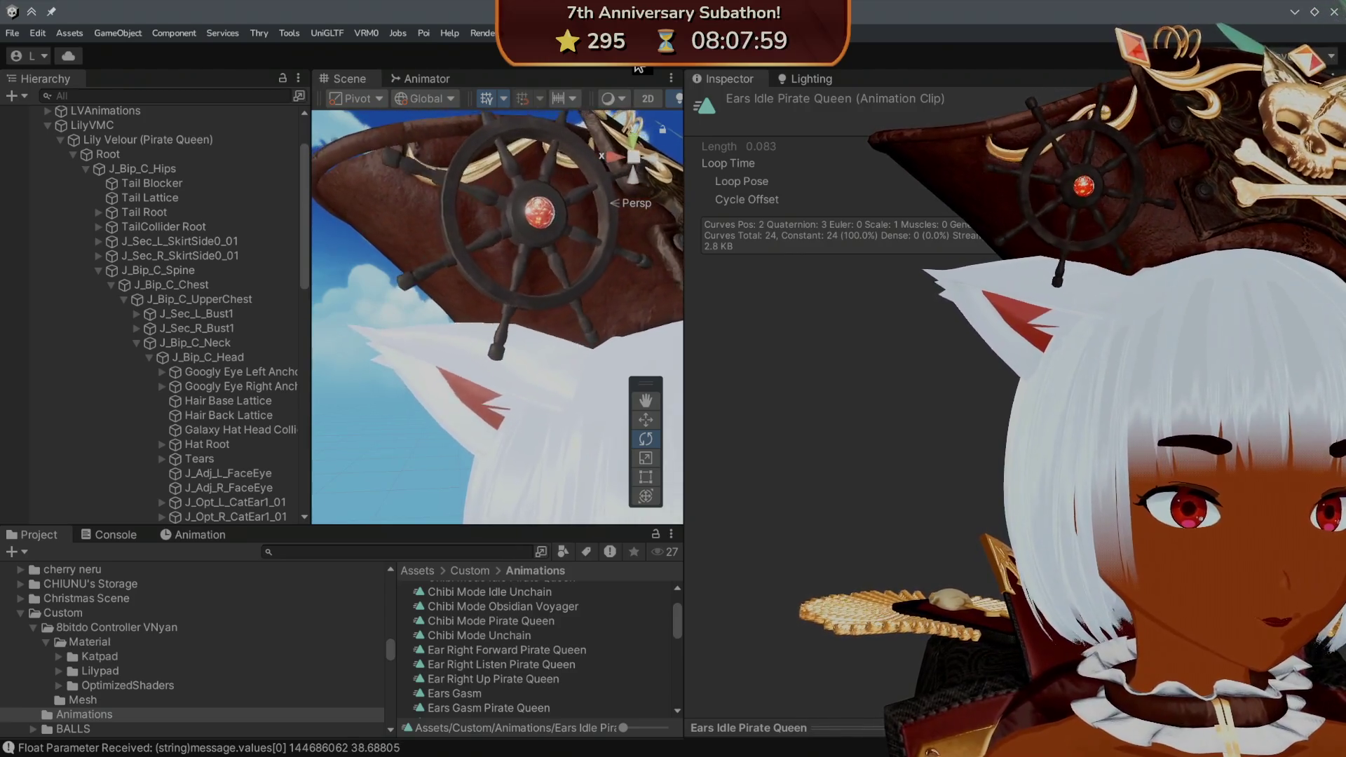
pyautogui.scroll(-5, 549, 175)
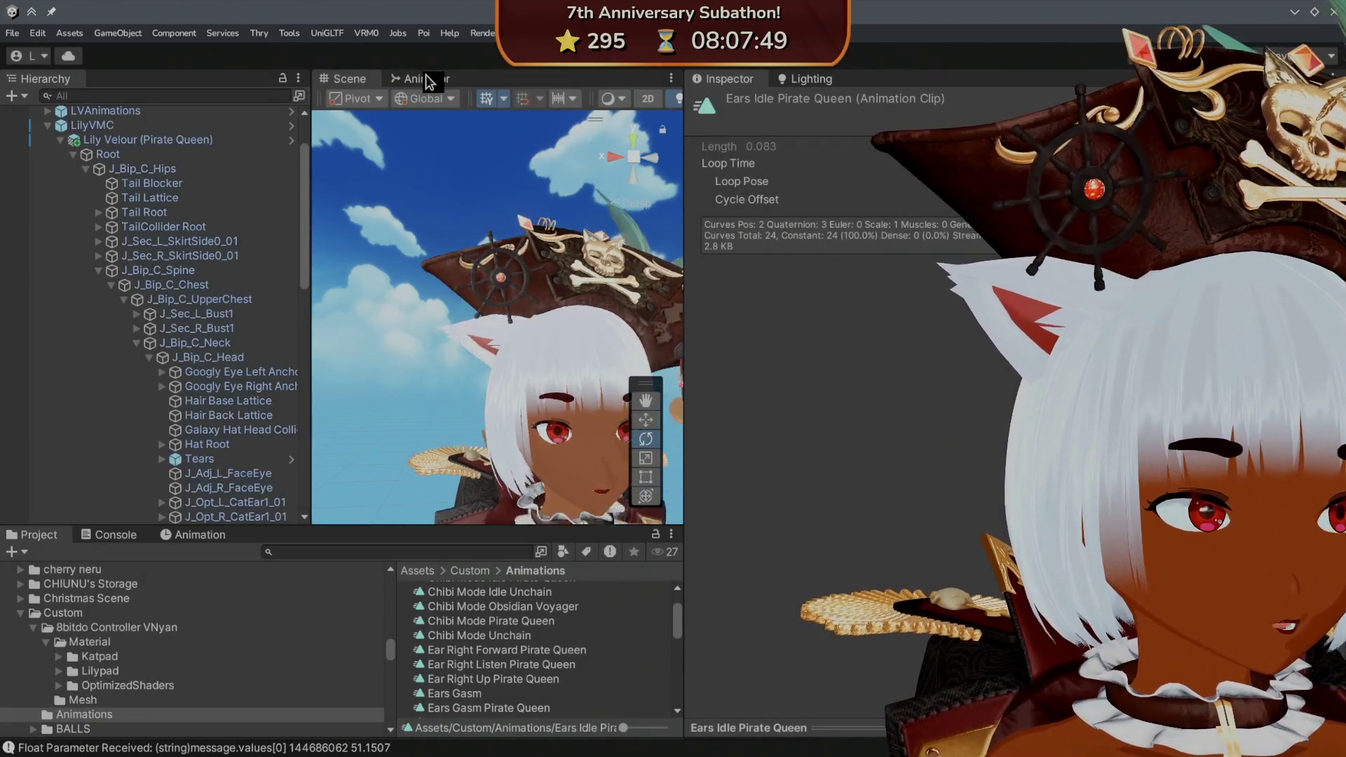
pyautogui.click(428, 79)
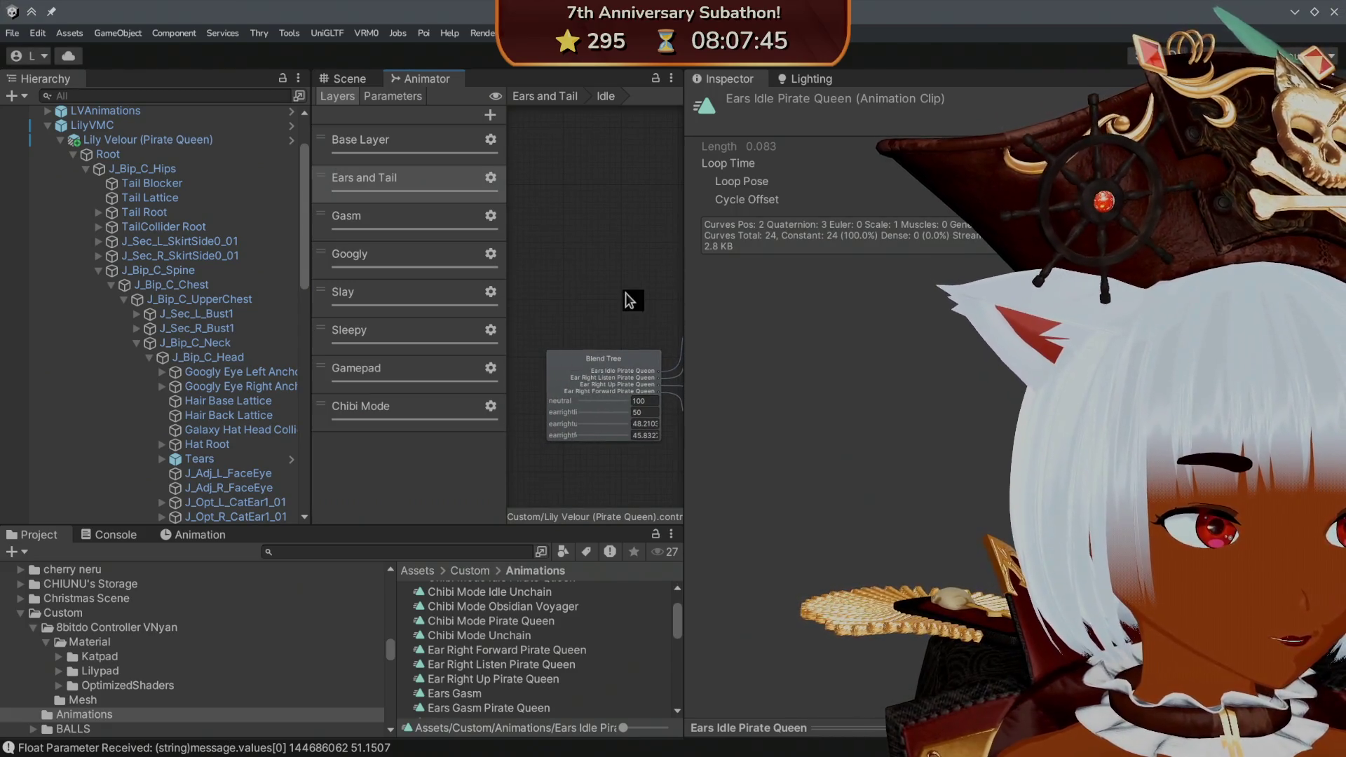
pyautogui.click(347, 82)
pyautogui.click(421, 79)
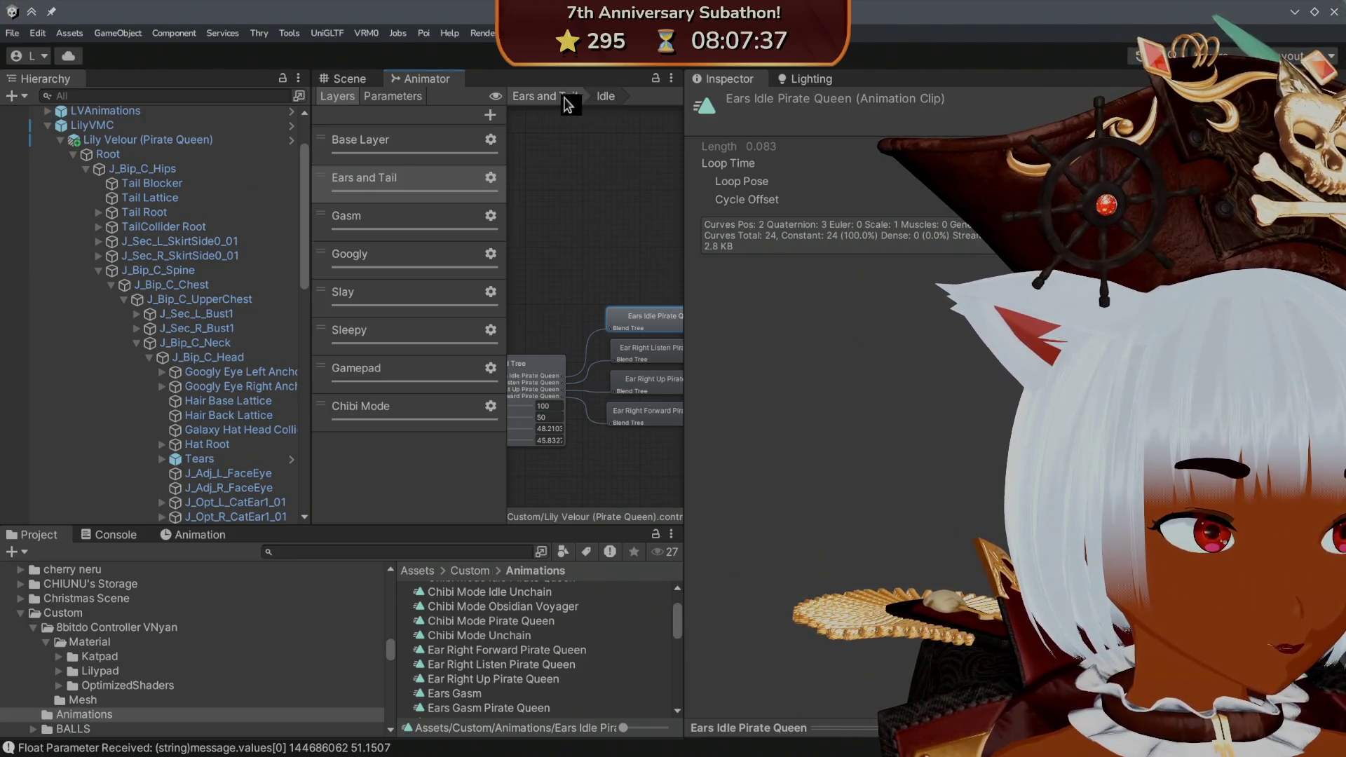
# - Return to the Ears and Tail graph and check the Ear Wiggle and Ears Sad transitions
pyautogui.click(568, 98)
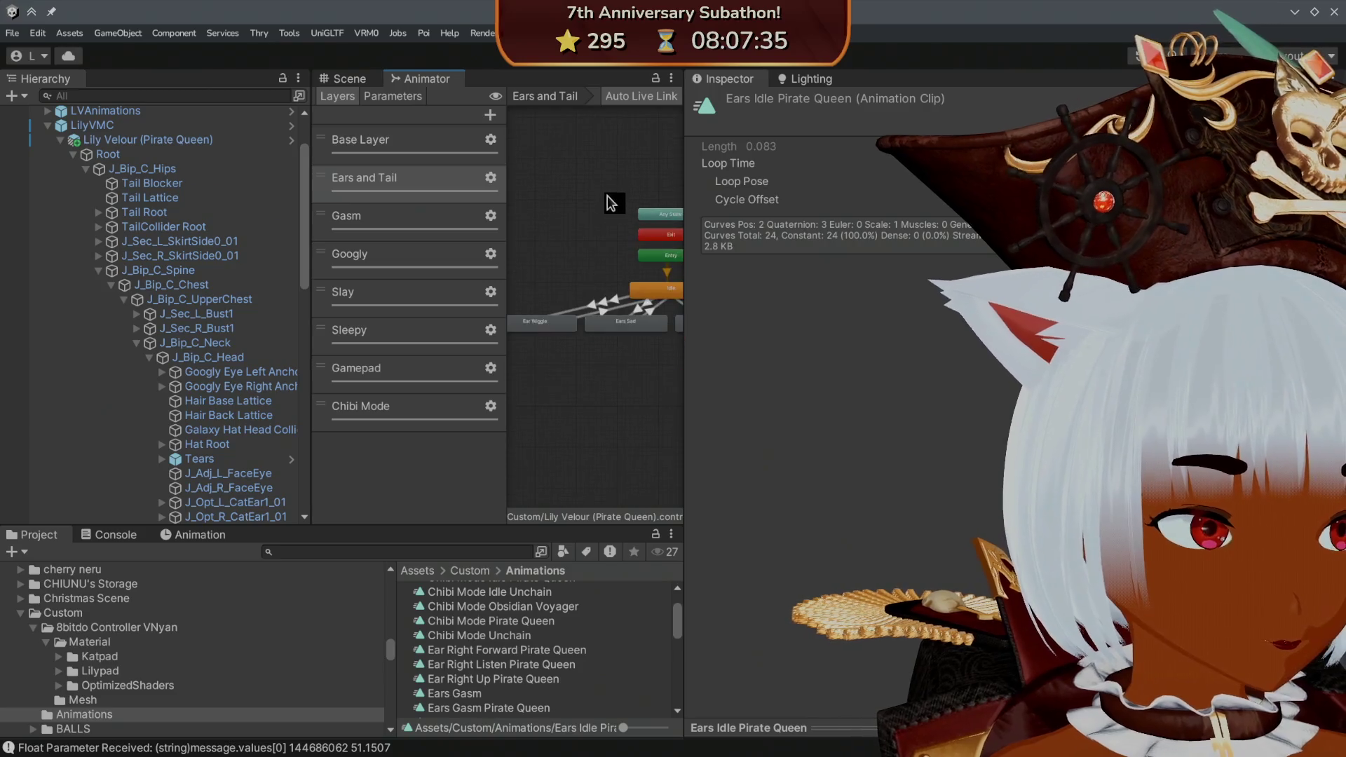
pyautogui.click(584, 360)
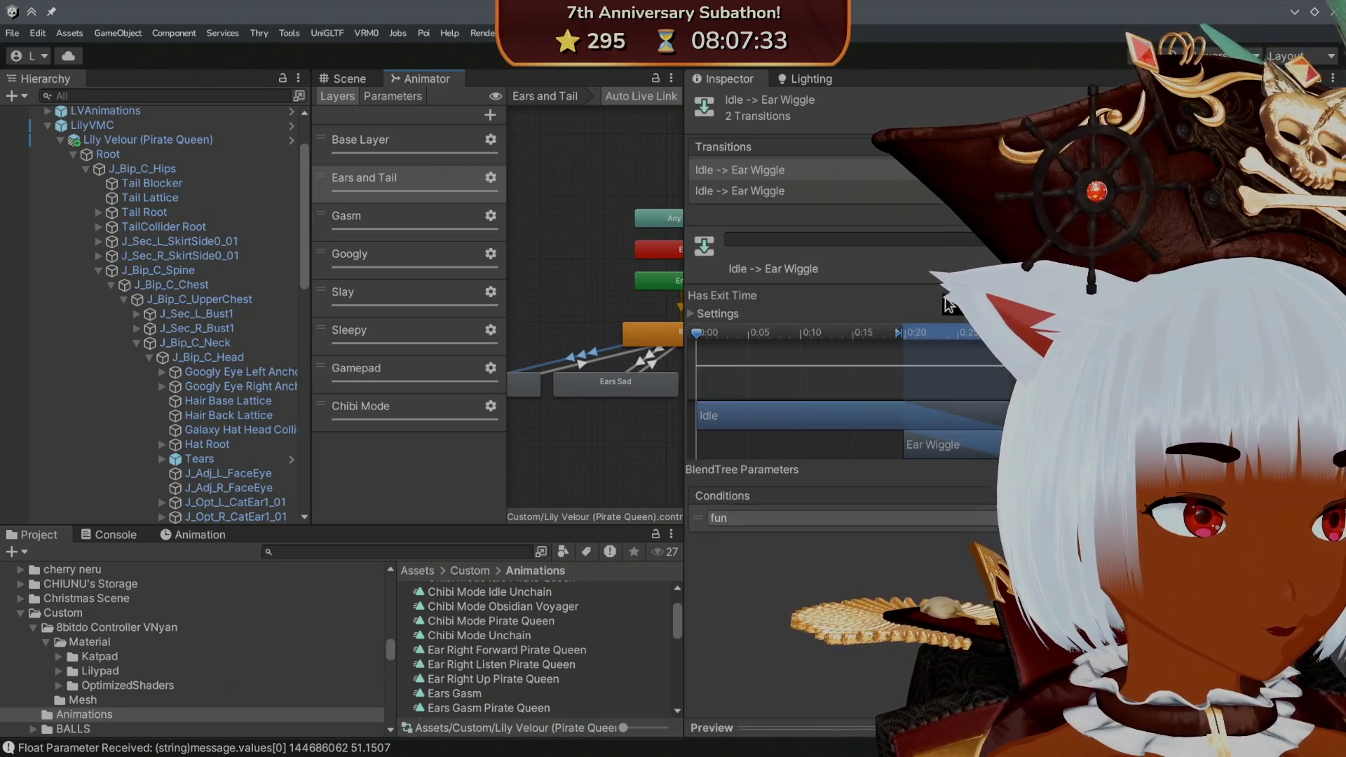
pyautogui.click(773, 194)
pyautogui.click(654, 359)
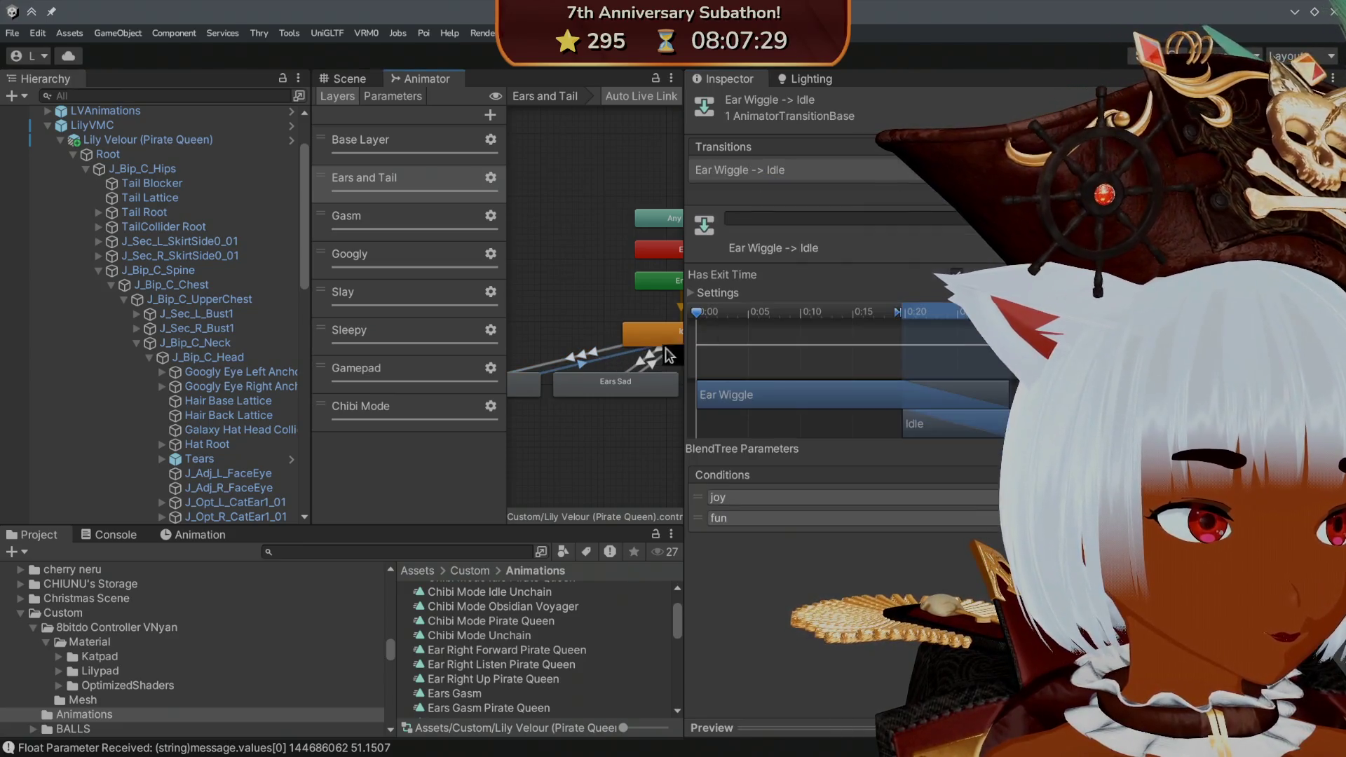
pyautogui.moveTo(571, 275); pyautogui.dragTo(517, 280)
pyautogui.click(592, 361)
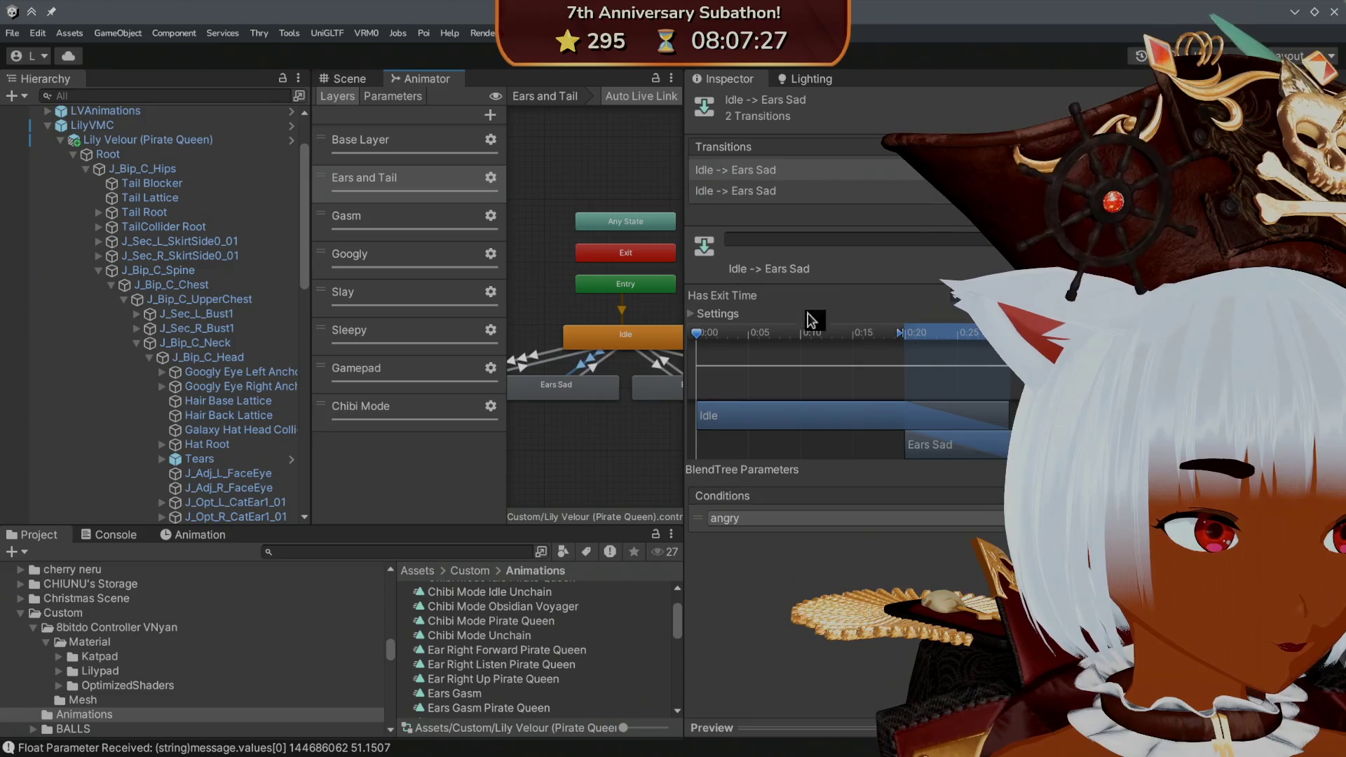
pyautogui.click(666, 361)
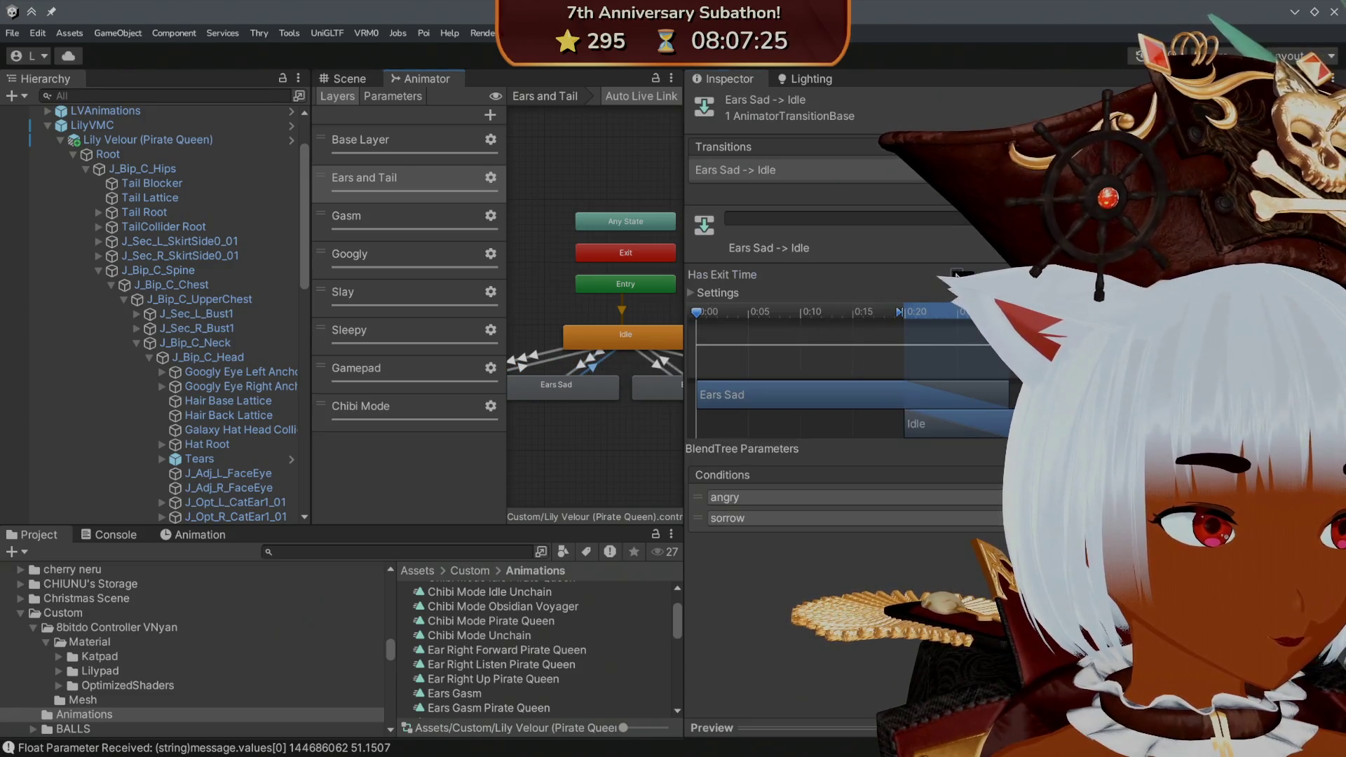
# - Check the Ears Up and Ears Gasm transitions both ways, then save the project
pyautogui.moveTo(645, 289); pyautogui.dragTo(570, 288)
pyautogui.click(663, 346)
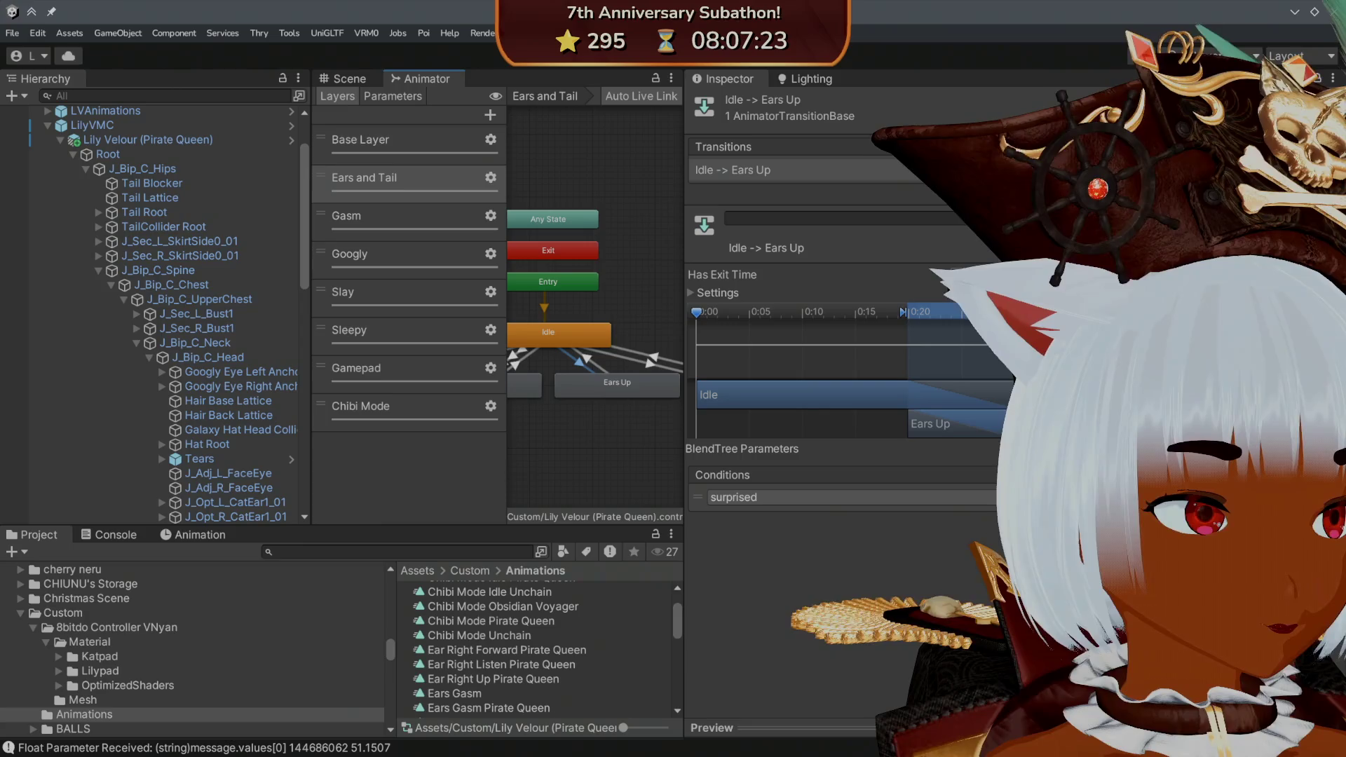
pyautogui.click(597, 368)
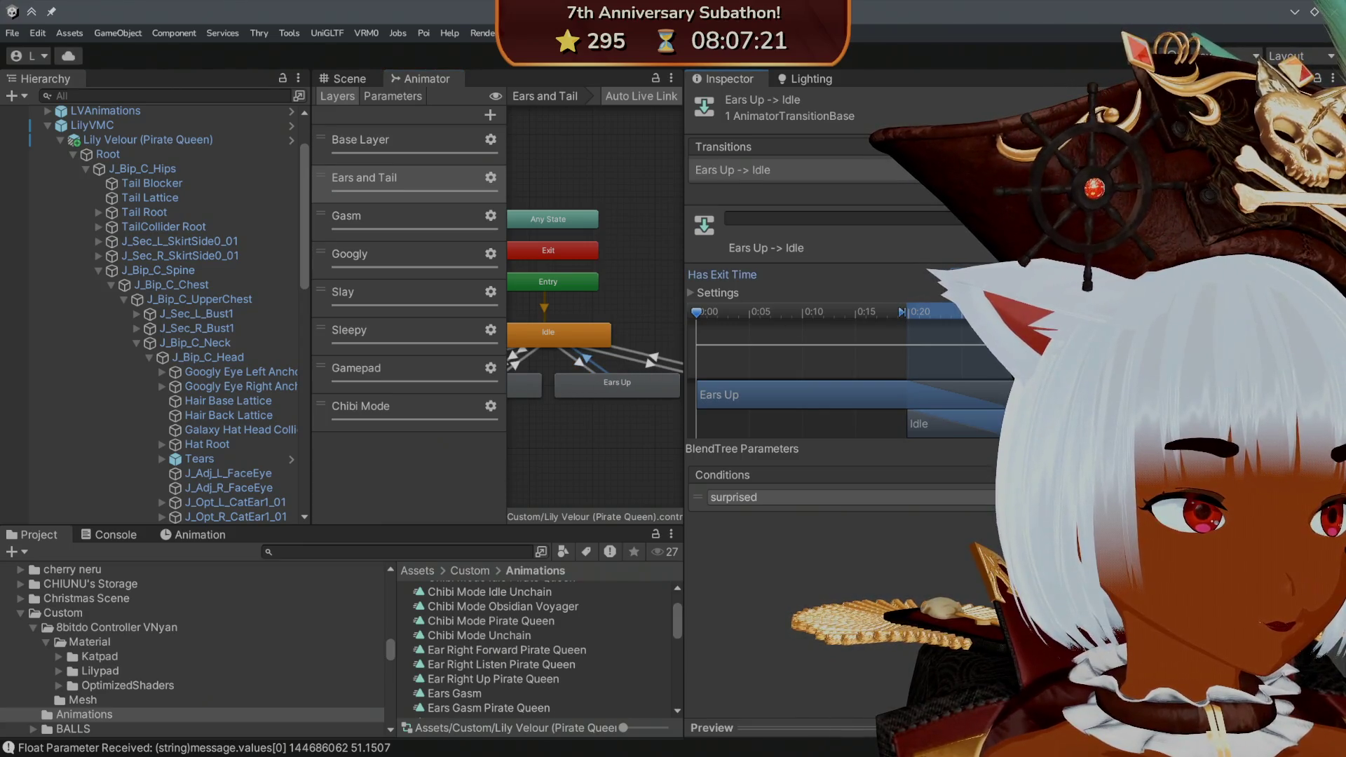
pyautogui.moveTo(580, 303); pyautogui.dragTo(528, 303)
pyautogui.click(607, 371)
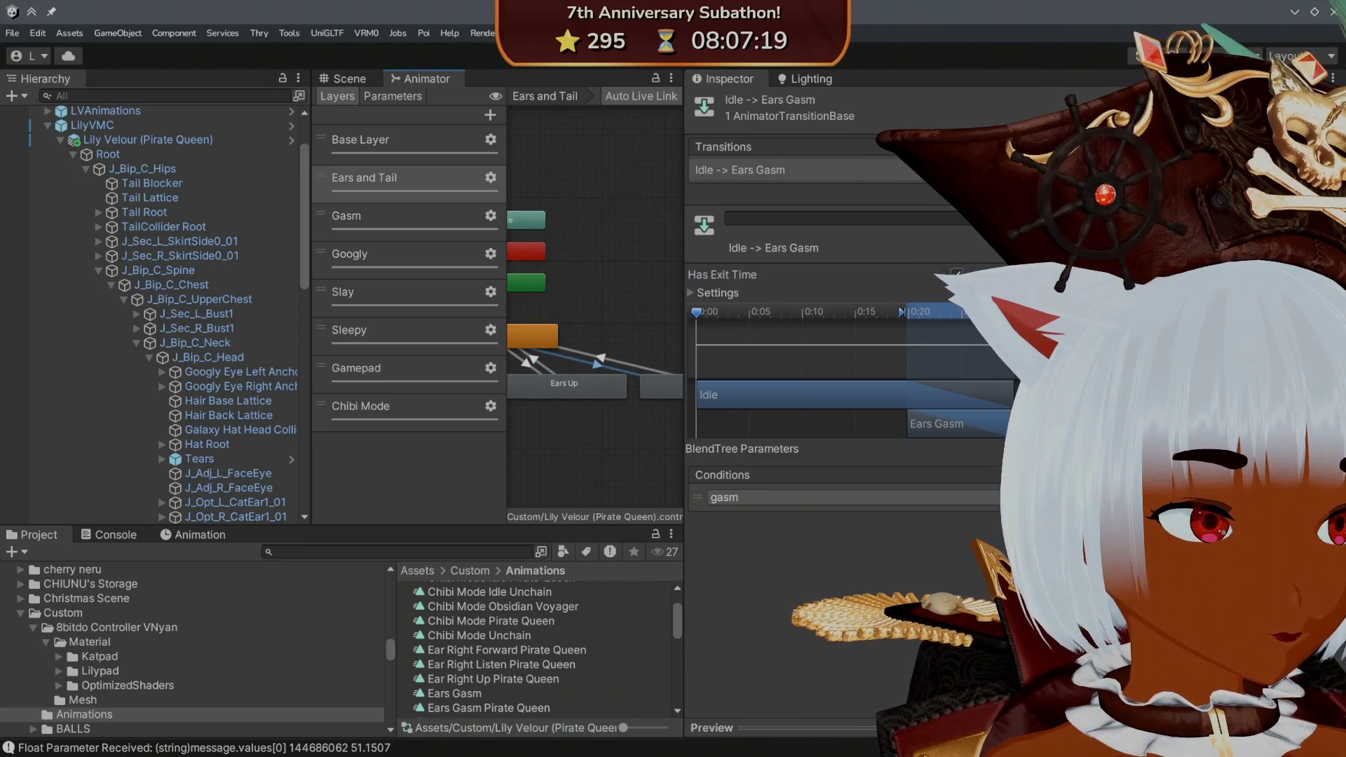
pyautogui.click(596, 364)
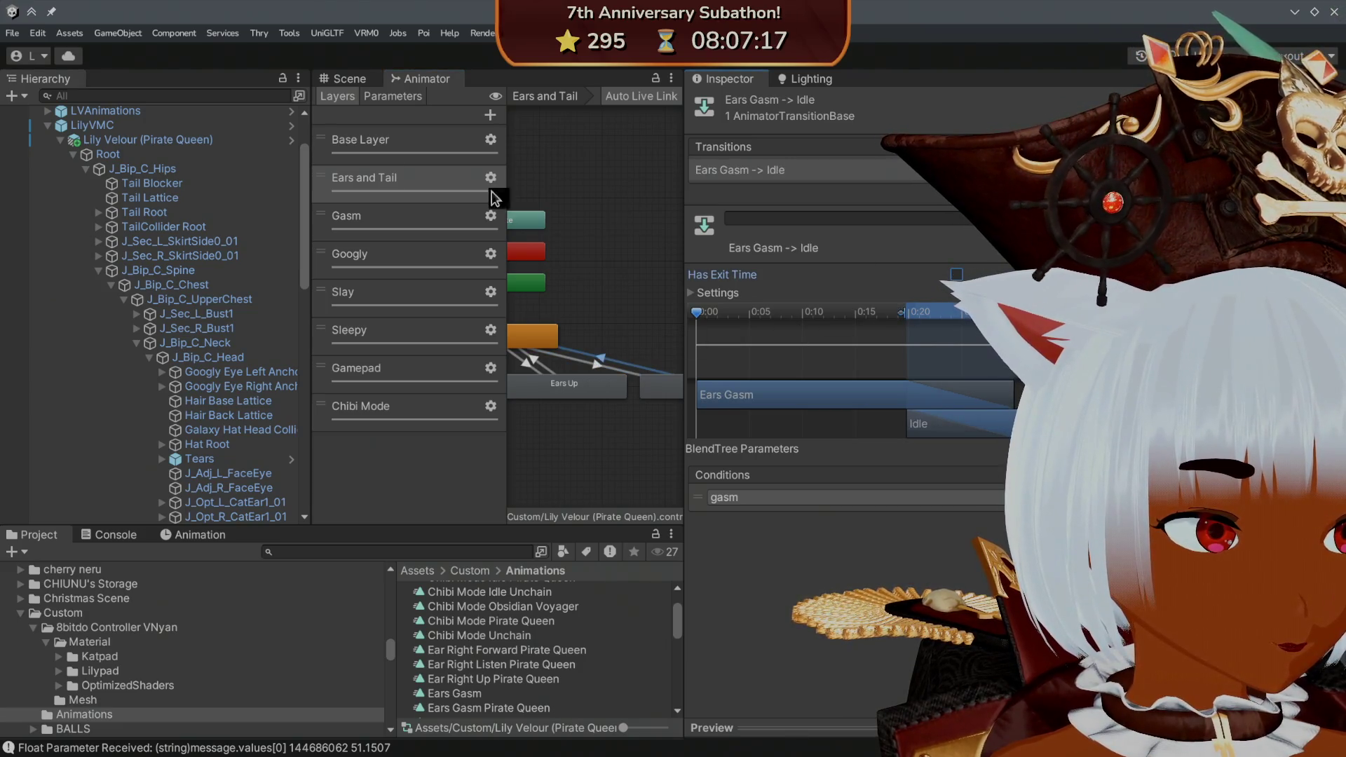
pyautogui.click(12, 33)
pyautogui.click(73, 204)
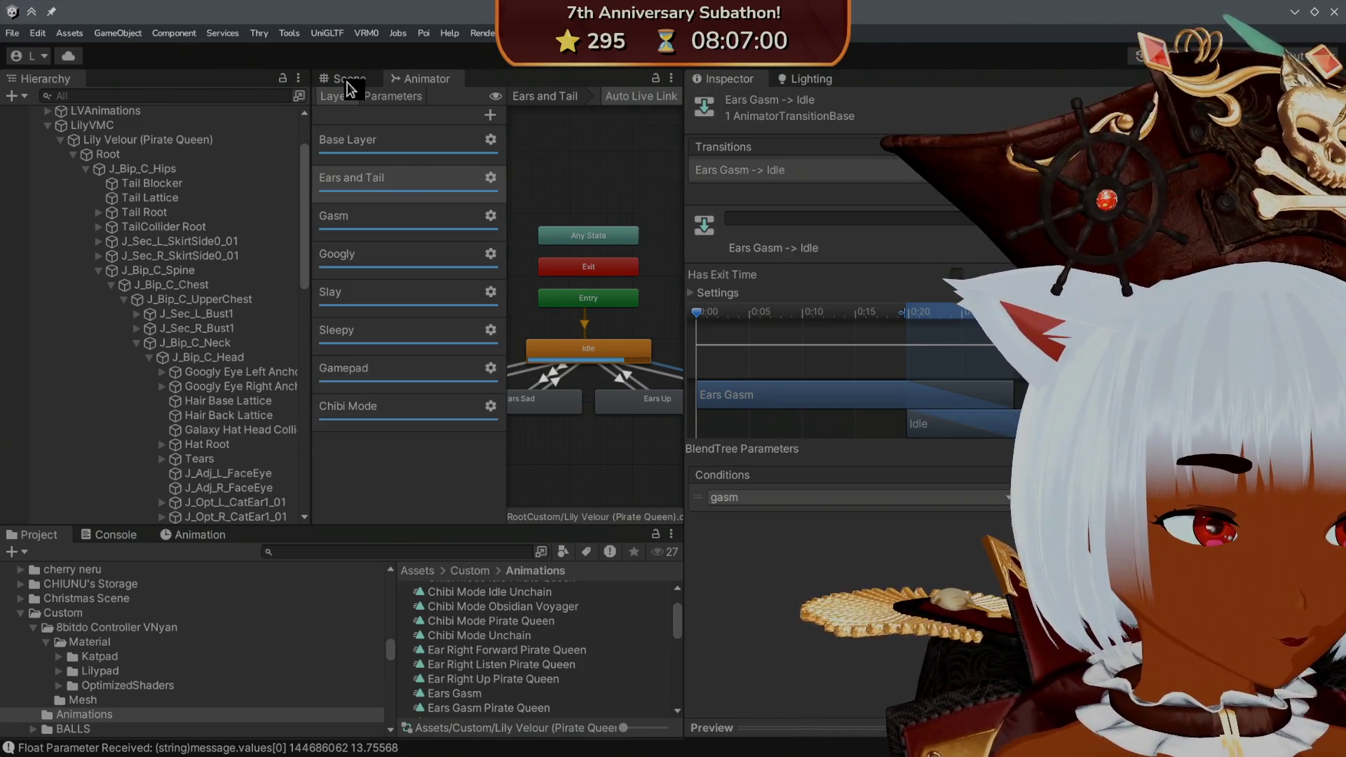
# - Frame the avatar's head and pirate hat in the Scene view
pyautogui.click(347, 82)
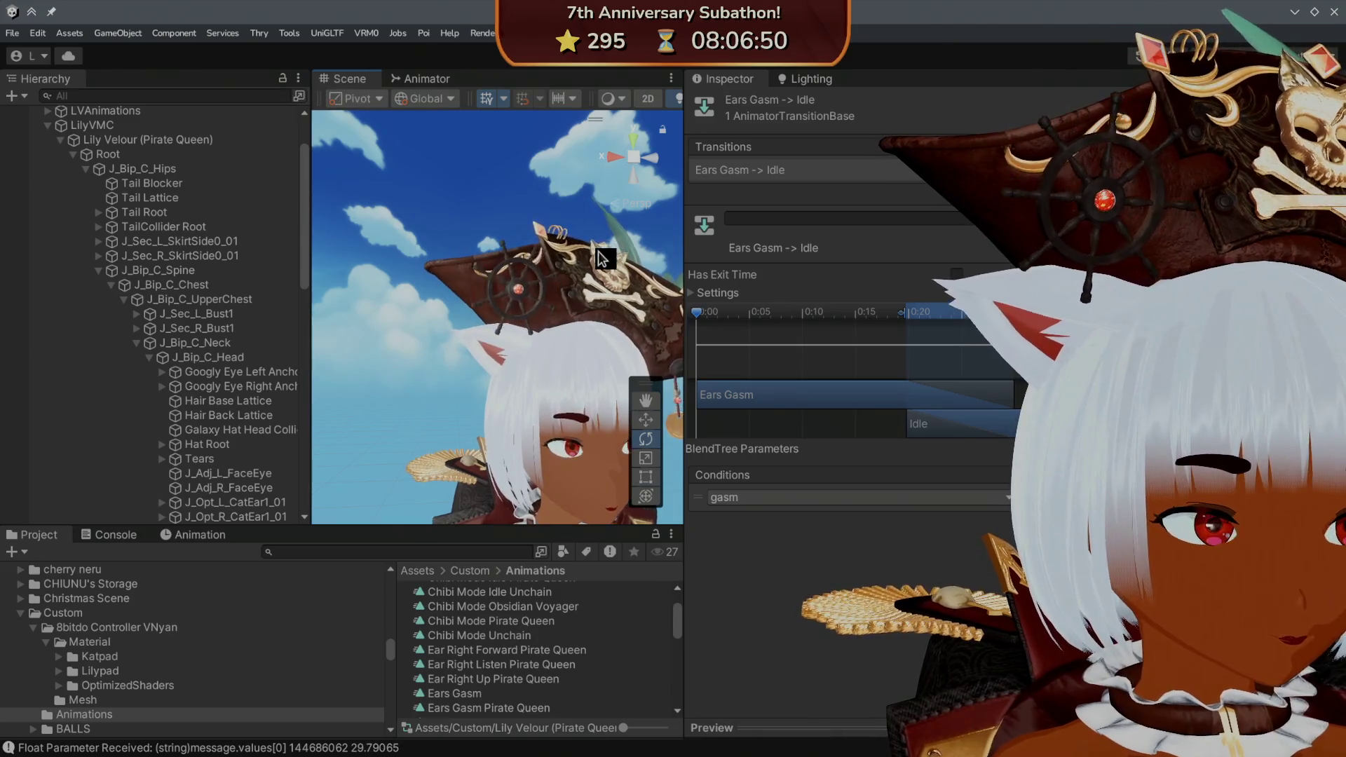
pyautogui.moveTo(491, 252); pyautogui.dragTo(518, 270)
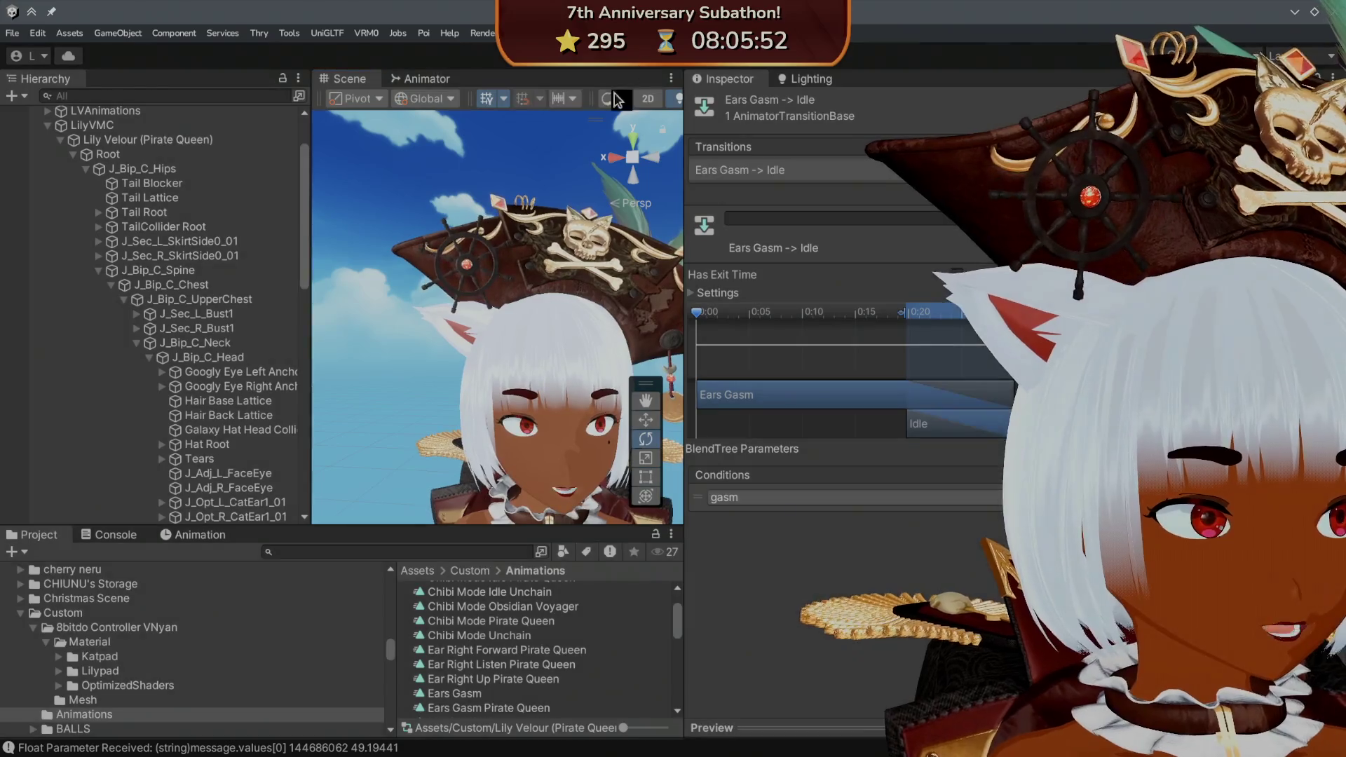
pyautogui.click(114, 536)
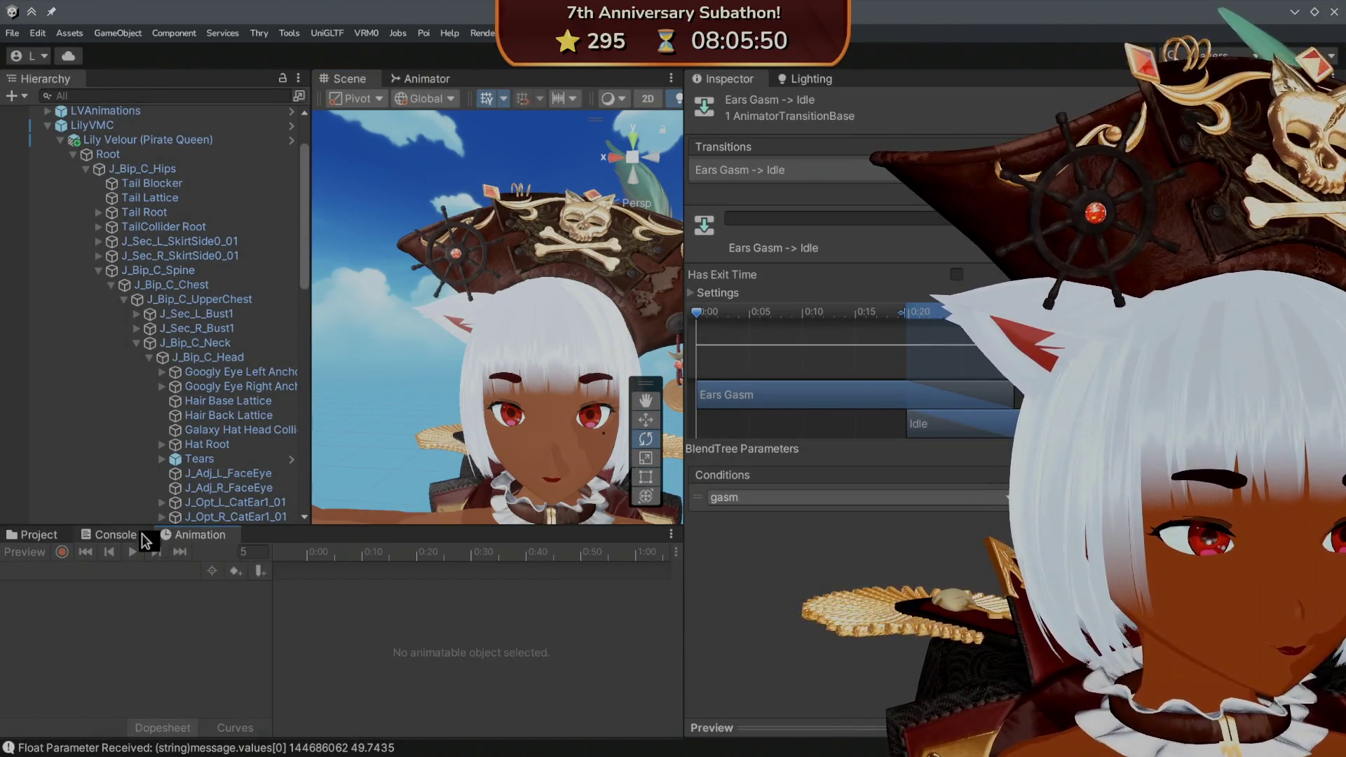
# - Select Root in the Animation window and switch to the Ears Idle Pirate Queen clip
pyautogui.click(33, 535)
pyautogui.click(191, 536)
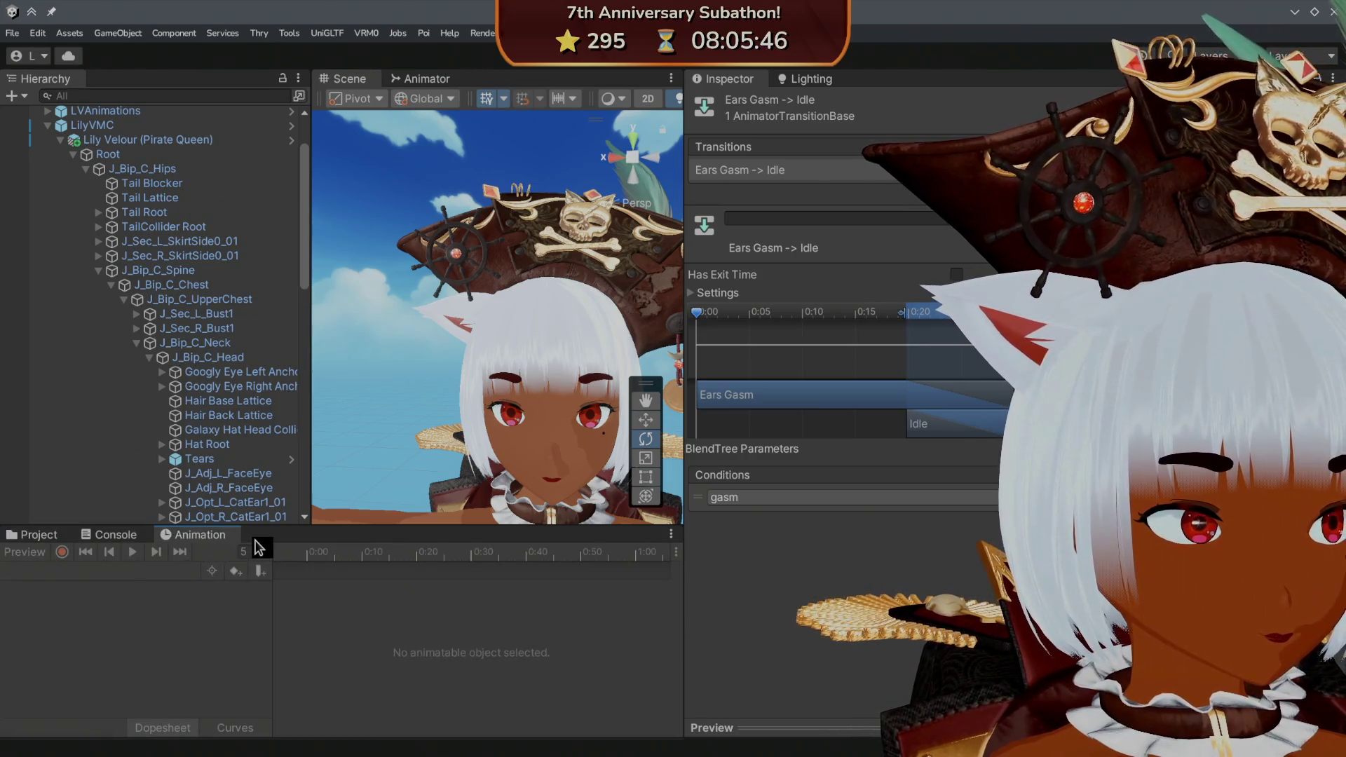
pyautogui.click(151, 154)
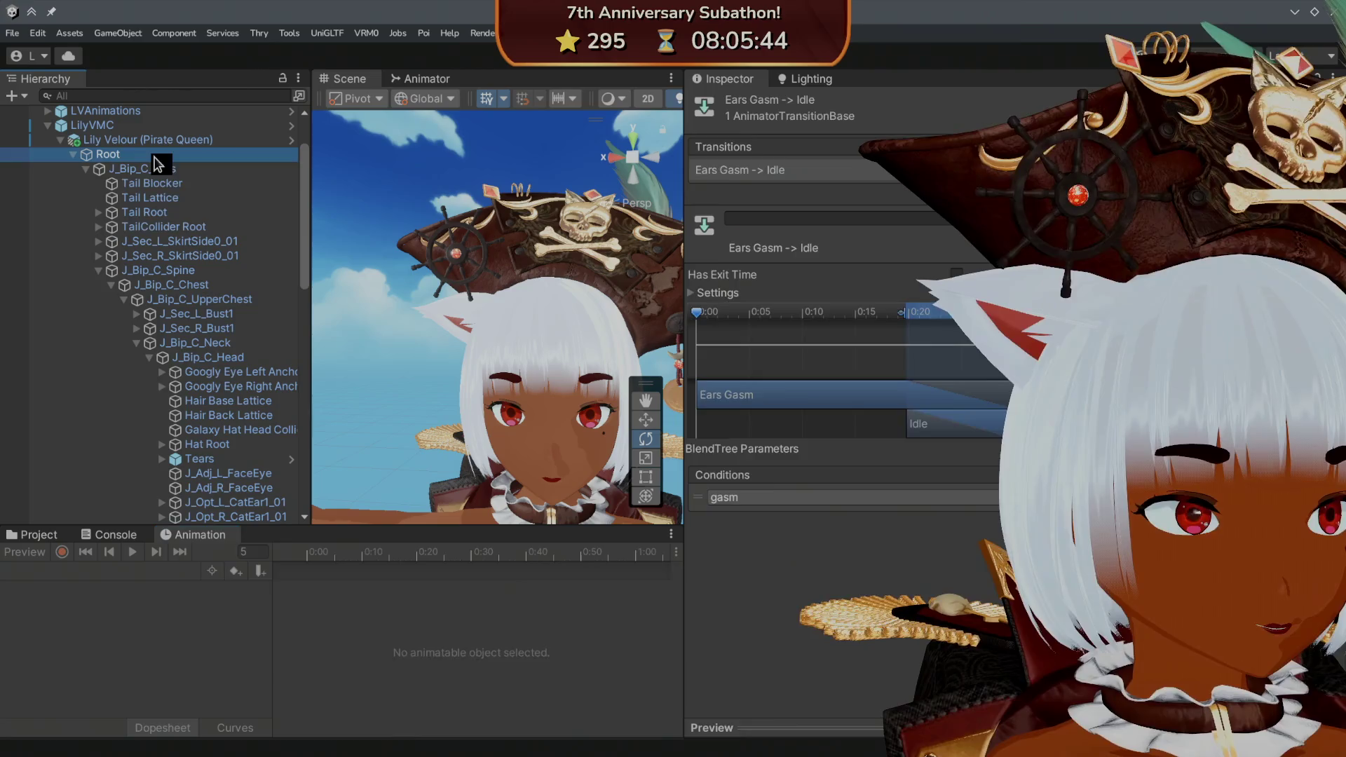
pyautogui.click(139, 571)
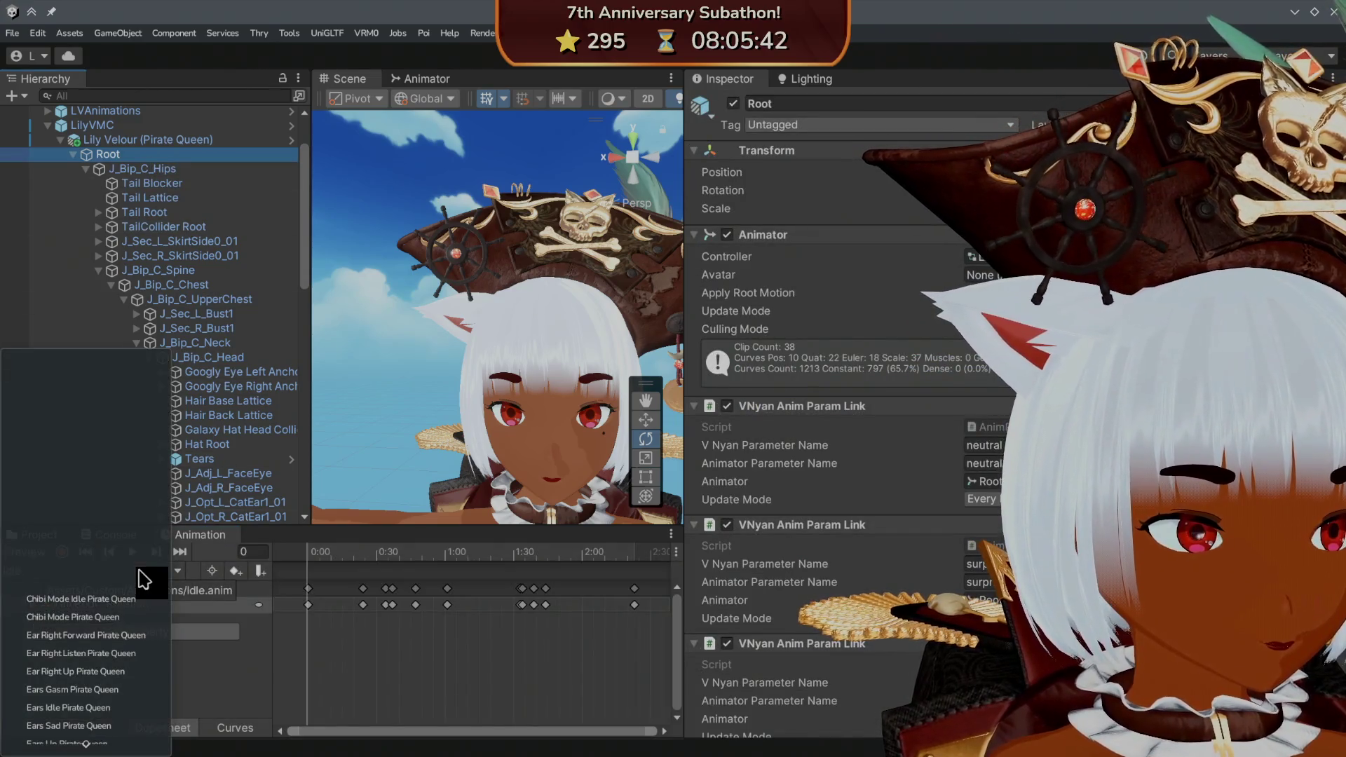
pyautogui.scroll(-4, 133, 588)
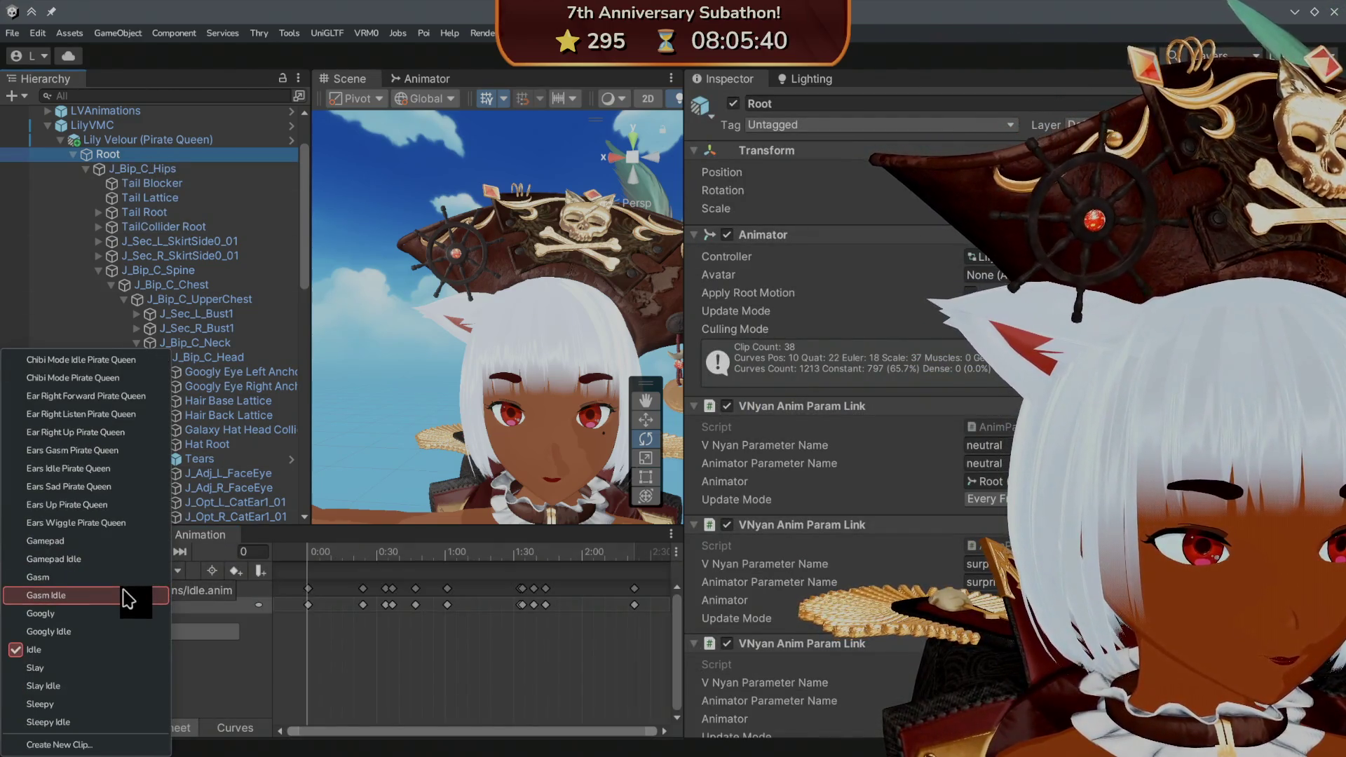
pyautogui.click(109, 468)
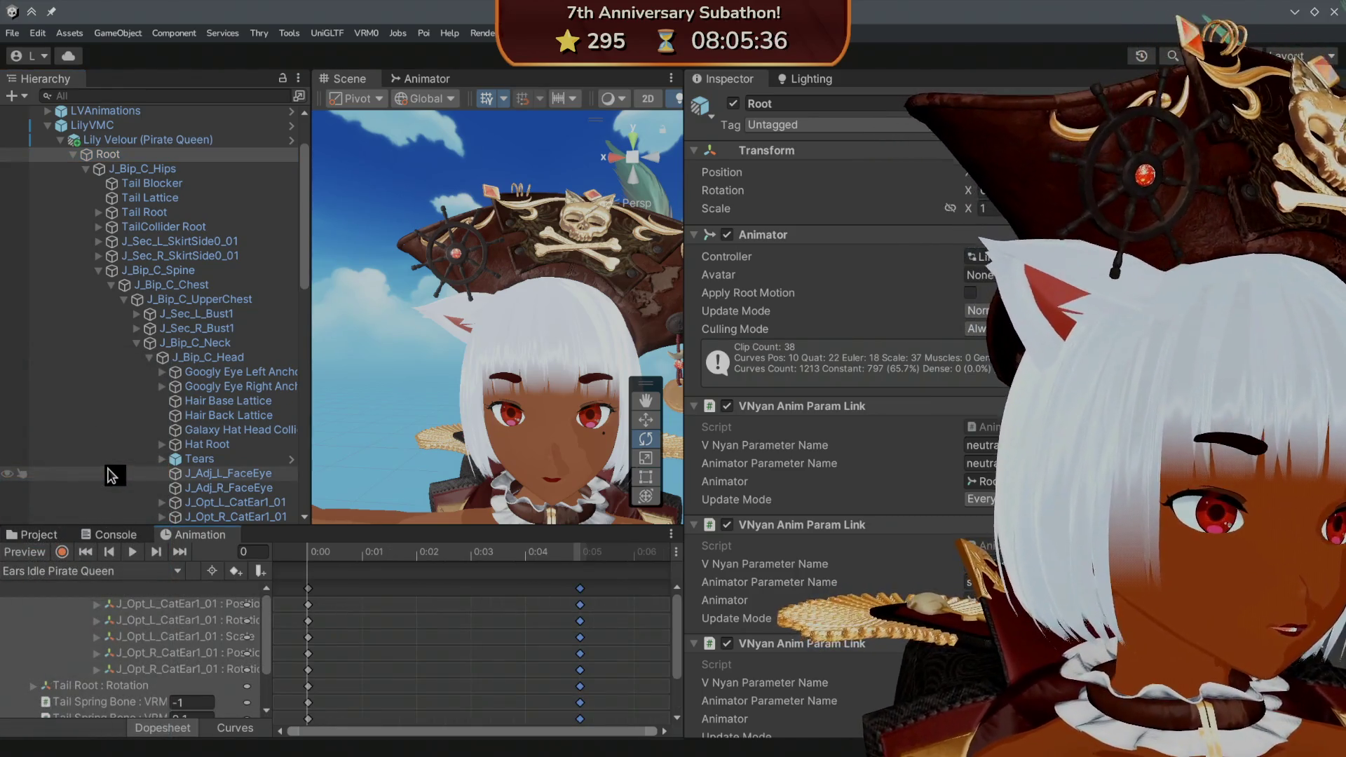
pyautogui.scroll(-3, 149, 637)
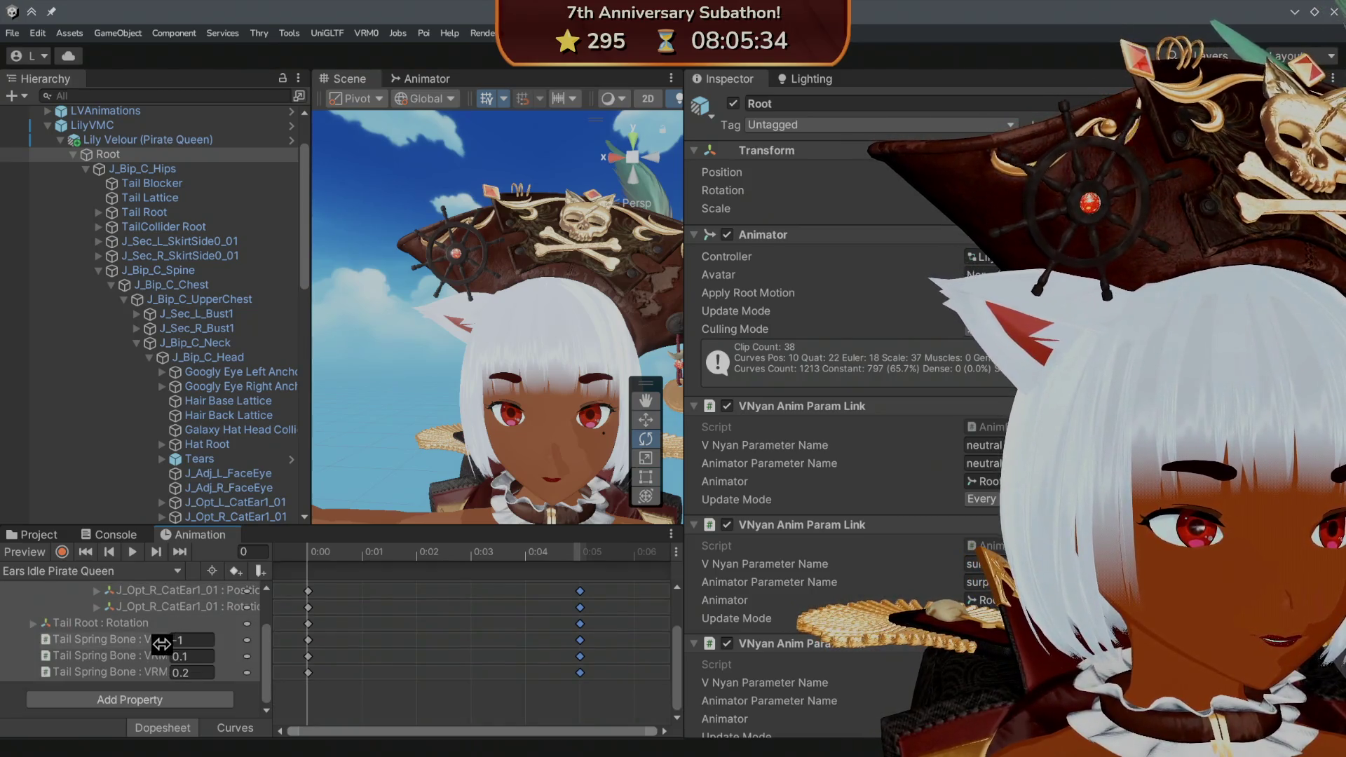
pyautogui.scroll(3, 161, 644)
# - Switch to the Ears Up Pirate Queen clip and back to Ears Idle Pirate Queen
pyautogui.click(123, 573)
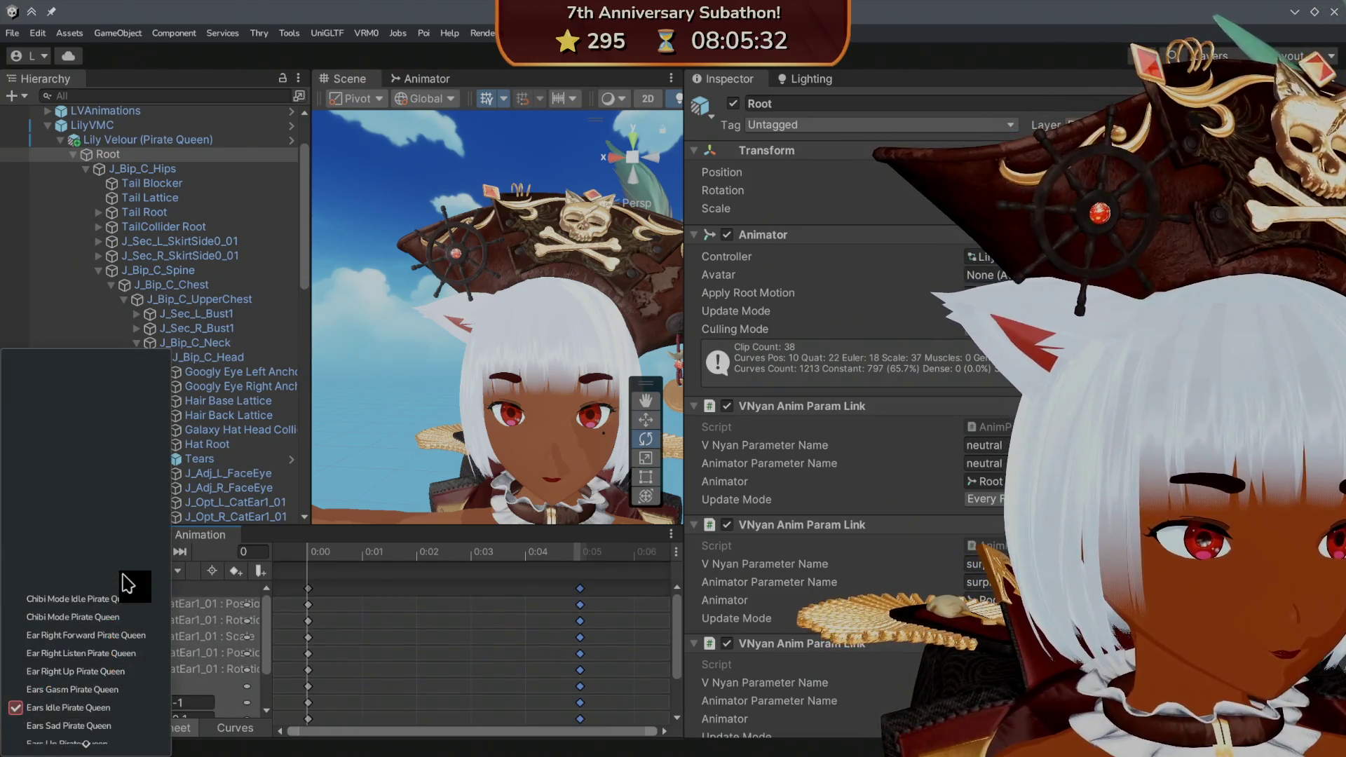
pyautogui.click(242, 564)
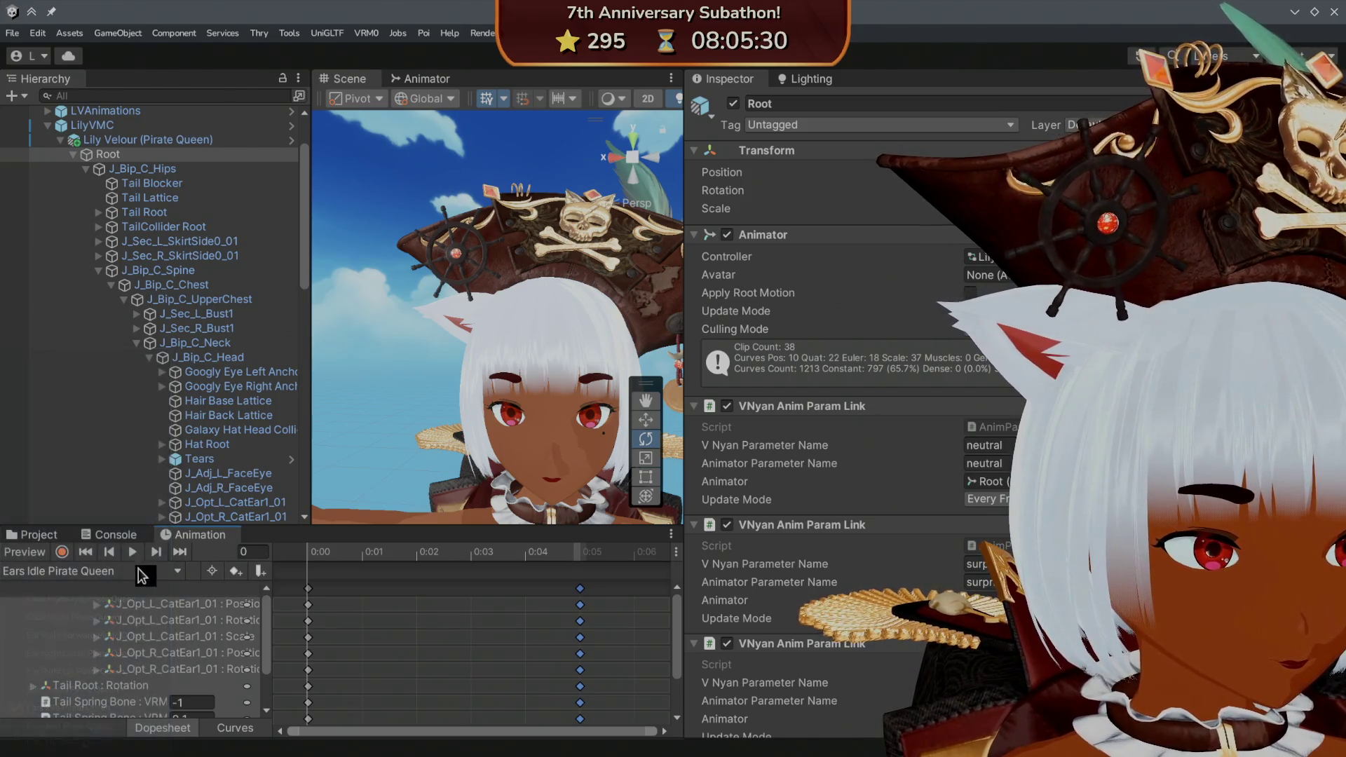
pyautogui.click(112, 573)
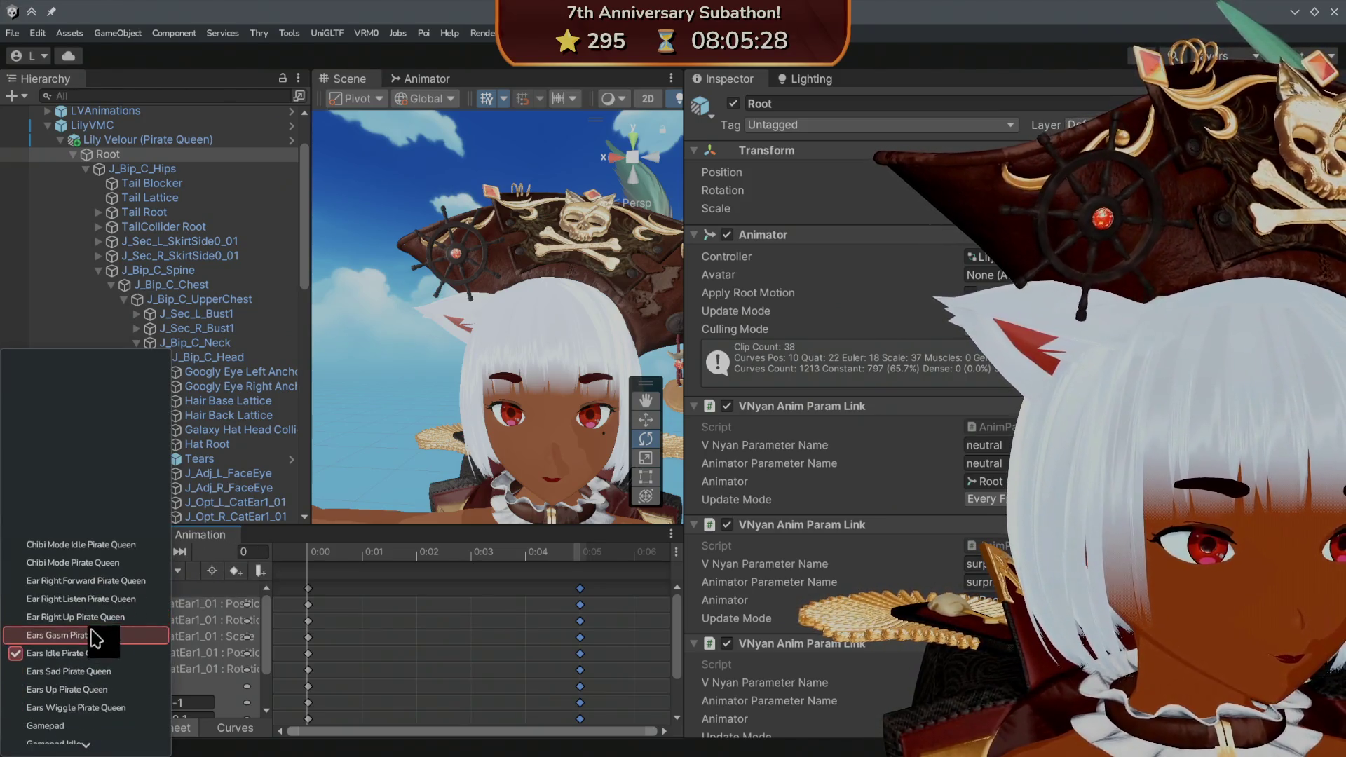
pyautogui.click(70, 690)
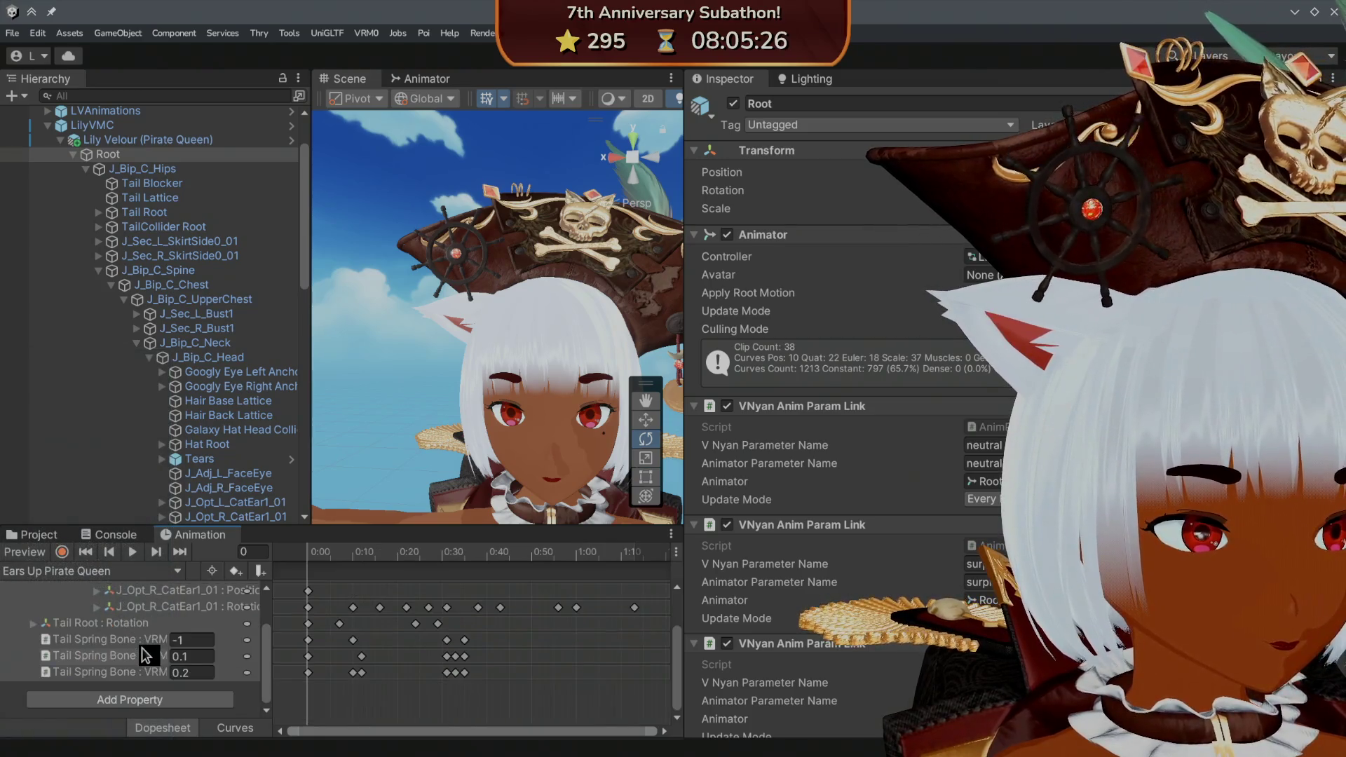
pyautogui.click(96, 573)
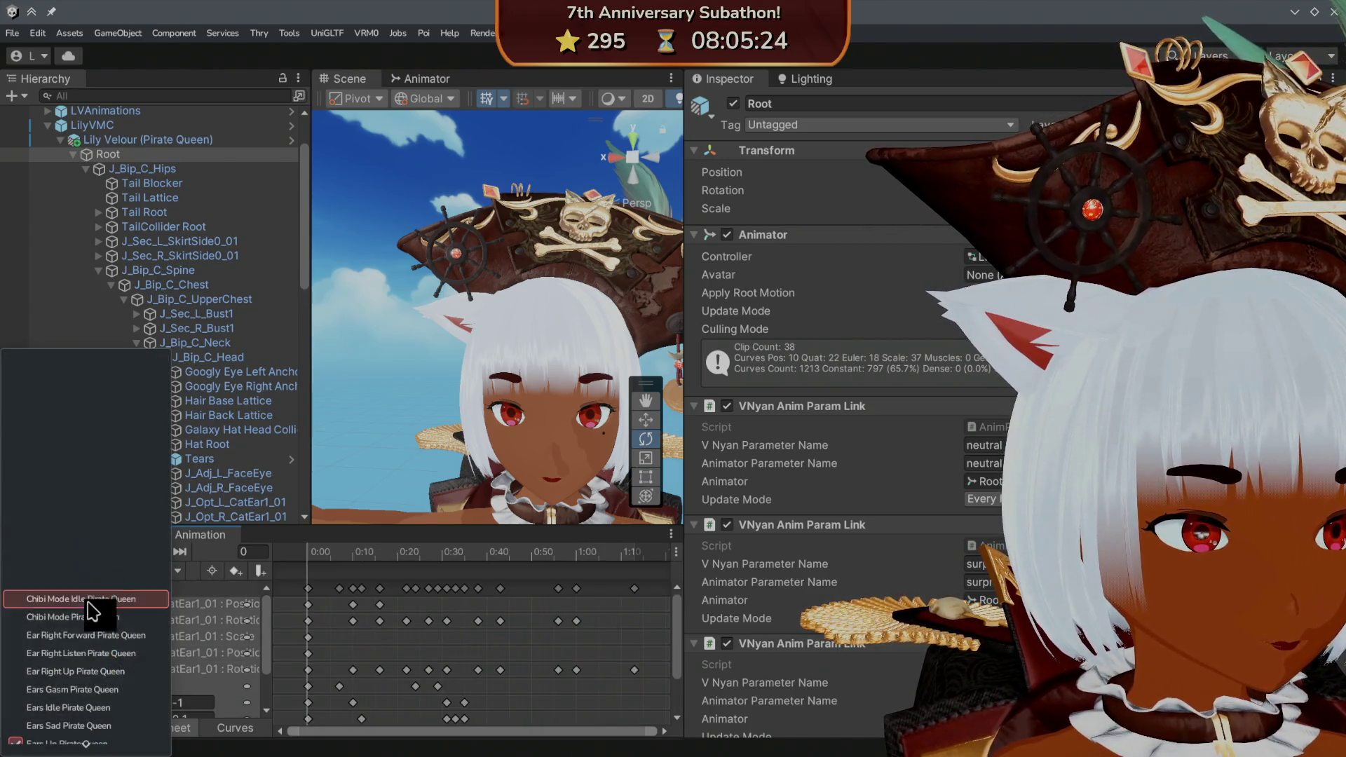
pyautogui.click(76, 694)
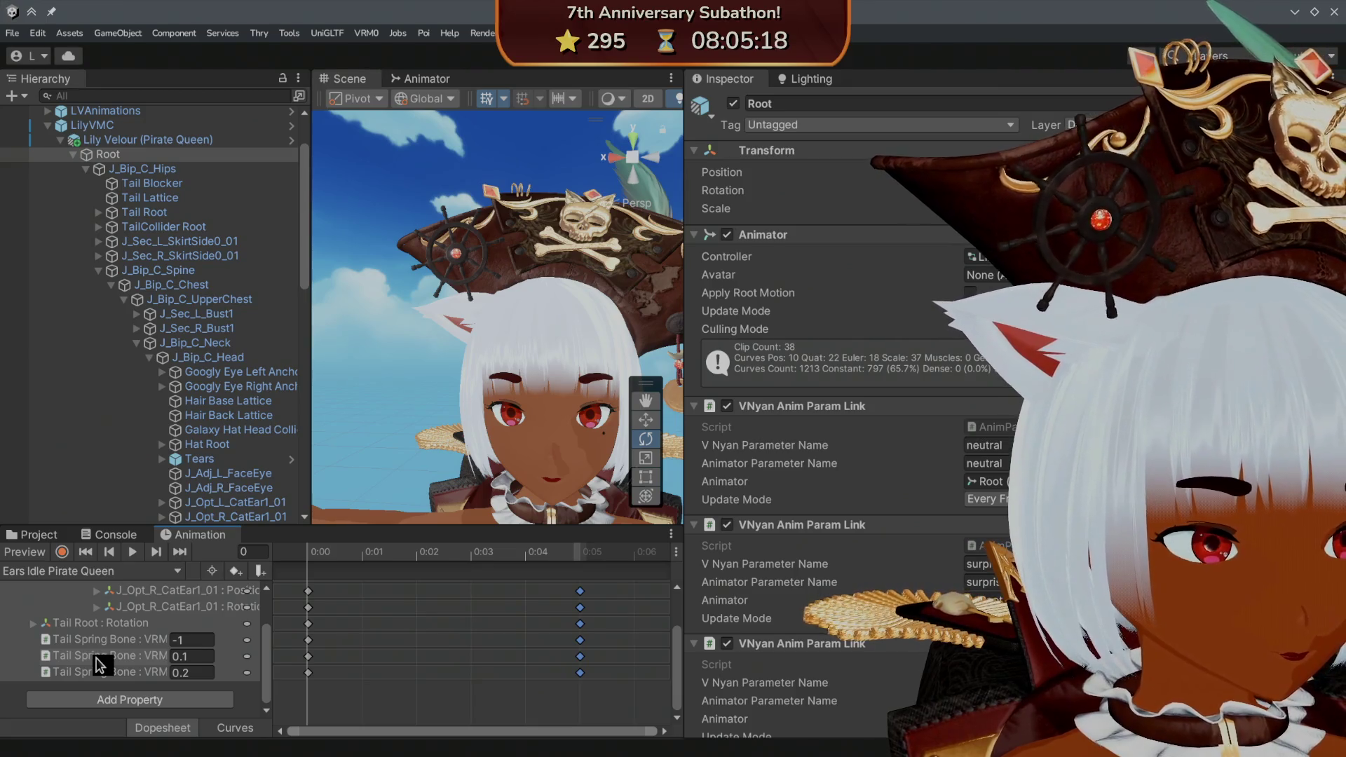
pyautogui.scroll(3, 100, 664)
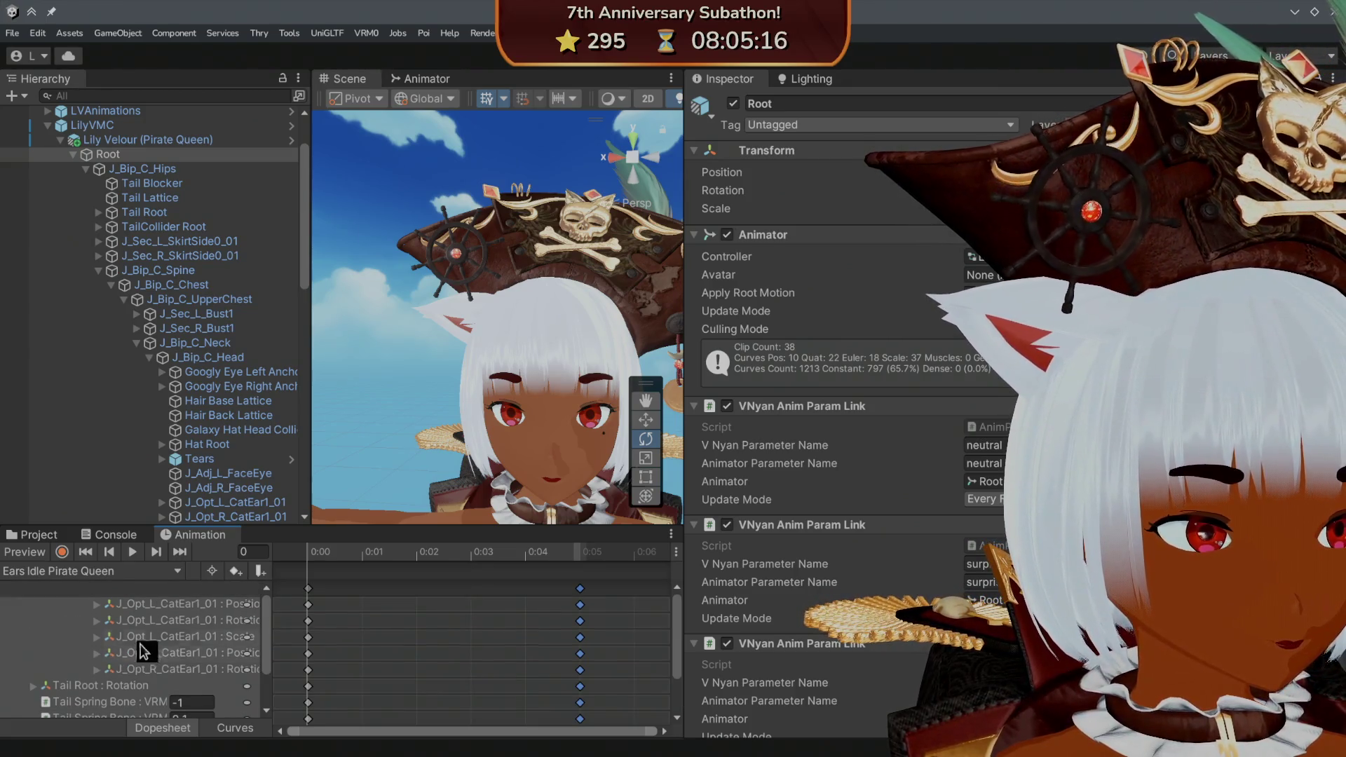
# - Delete the Ears Idle Pirate Queen clip's 0:00 keyframes and save the project
pyautogui.click(308, 589)
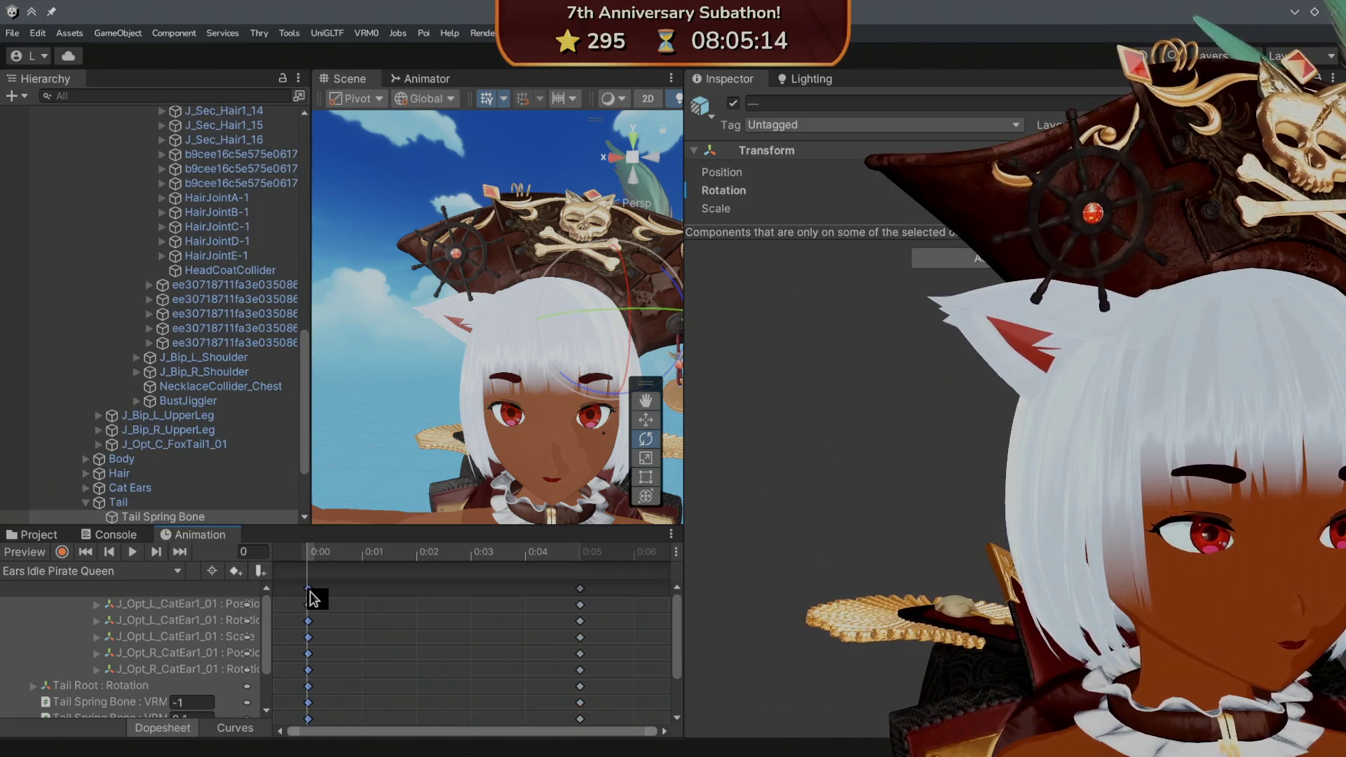
pyautogui.press('Delete')
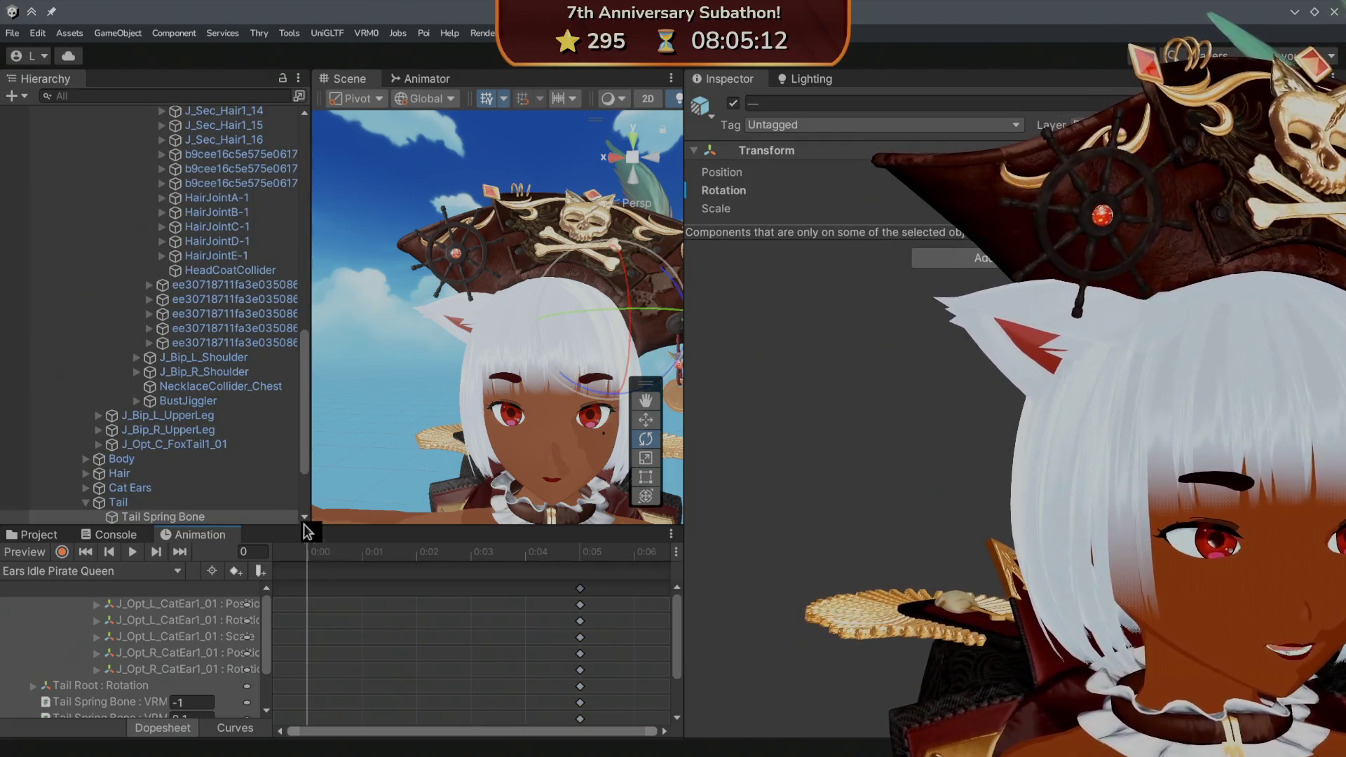
pyautogui.click(13, 33)
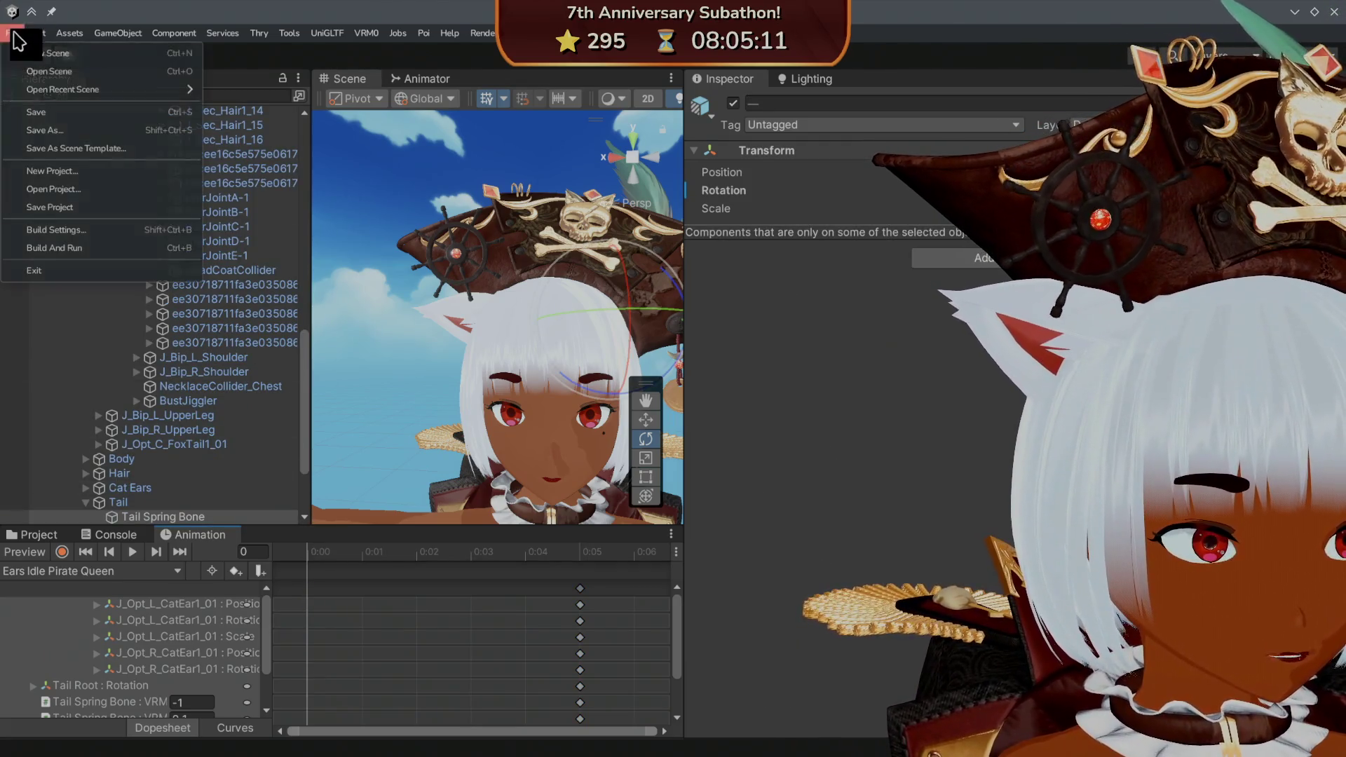
pyautogui.click(60, 208)
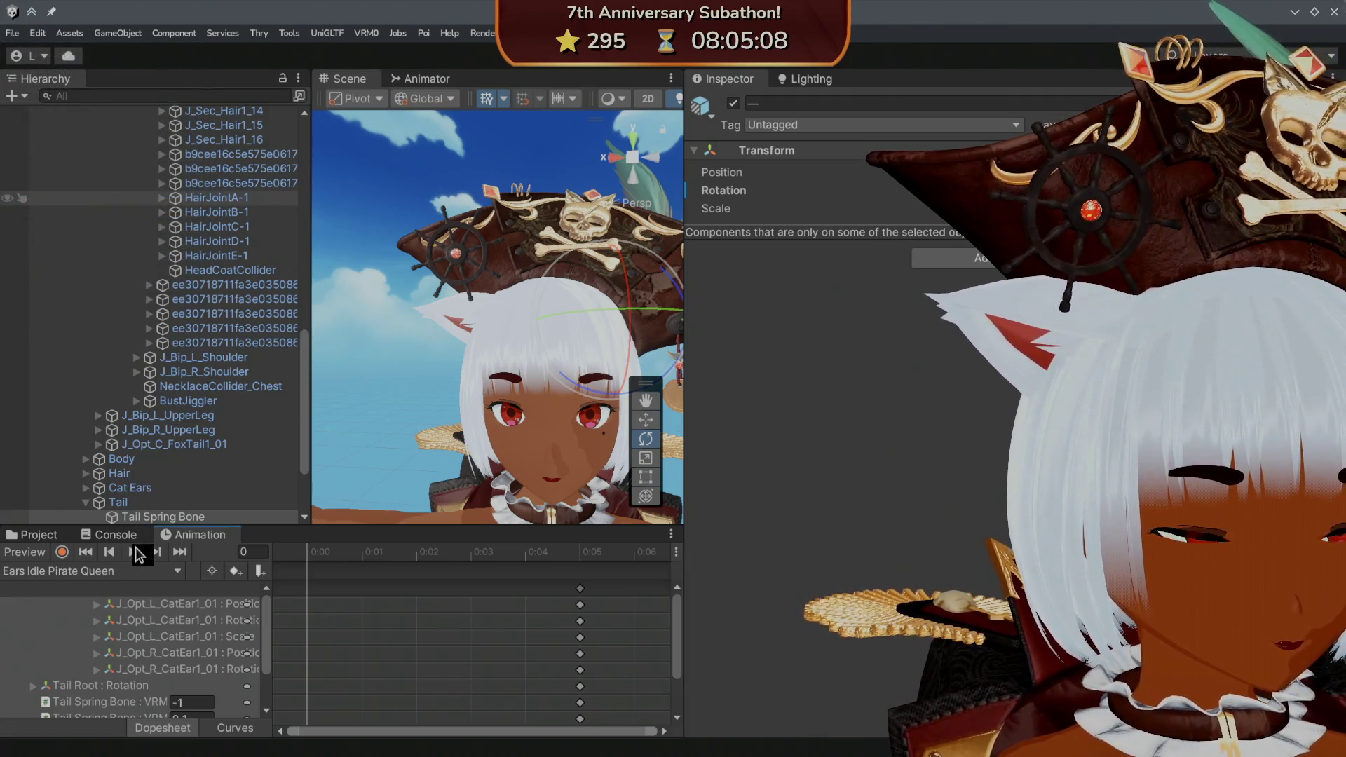
# - Load the Ears Up Pirate Queen clip in the Animation window
pyautogui.click(135, 571)
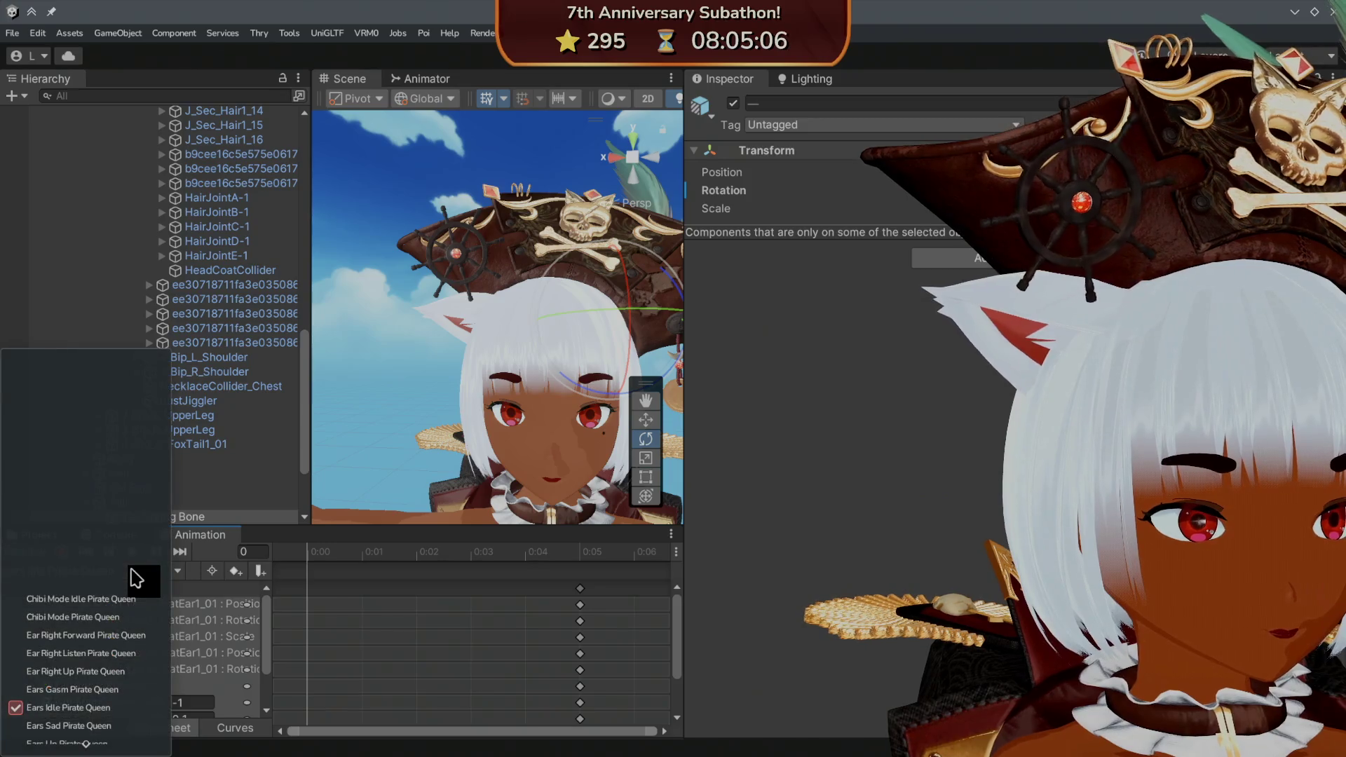
pyautogui.scroll(-3, 116, 603)
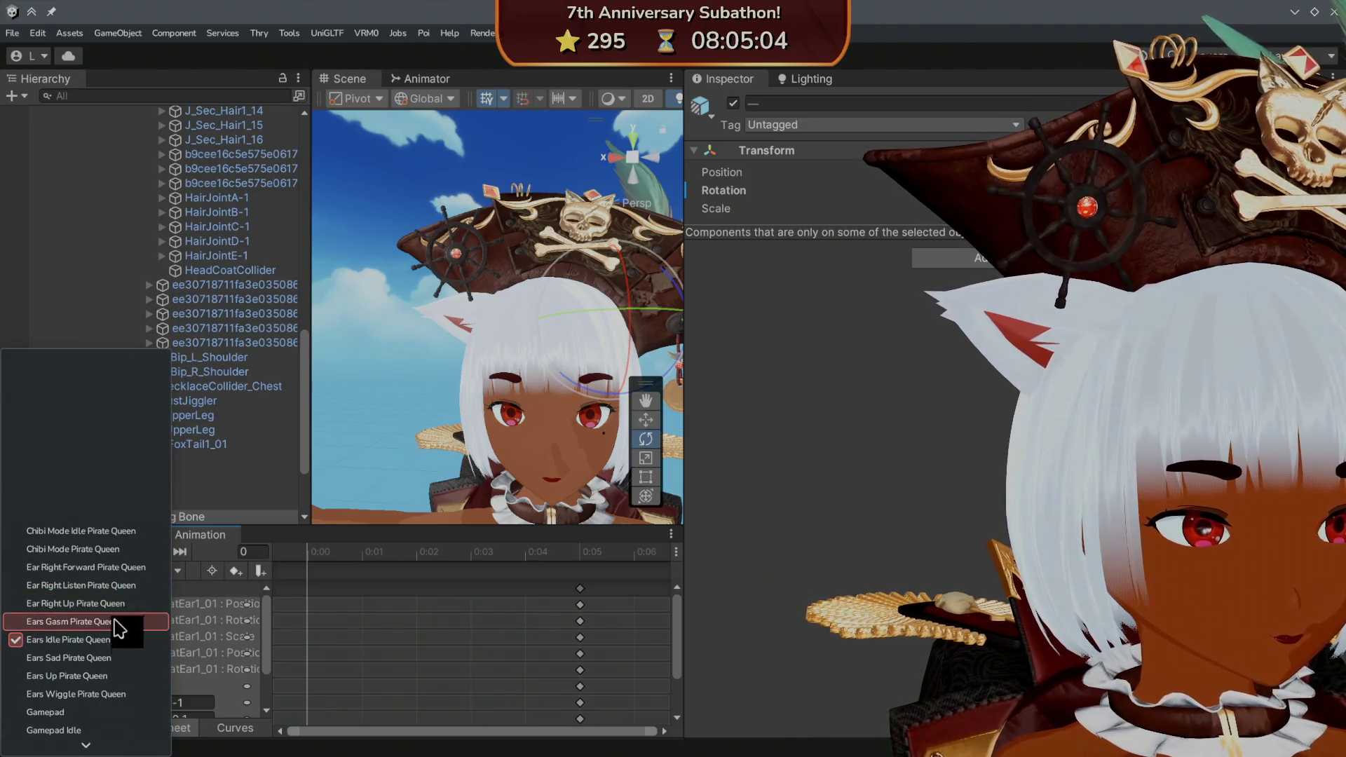
pyautogui.click(111, 675)
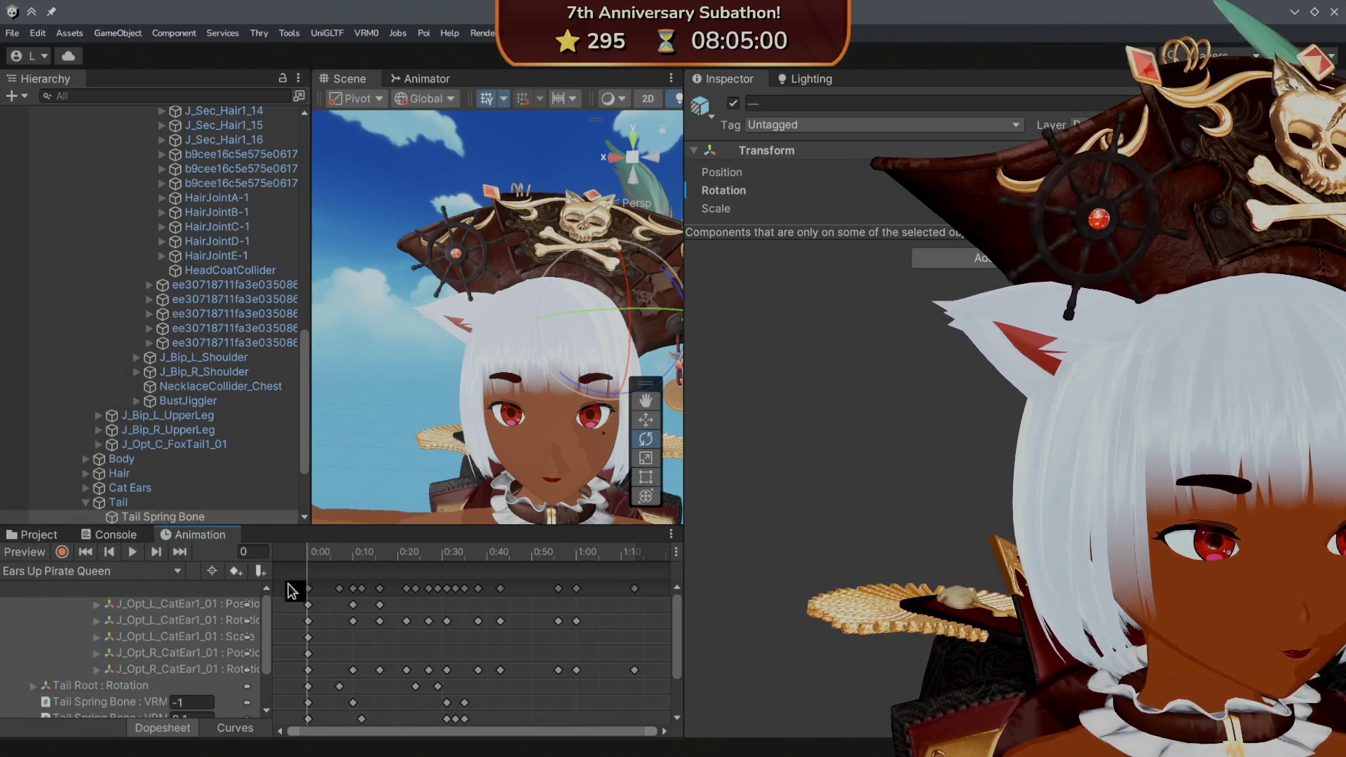
# - Remove the Ears Up Pirate Queen clip's 0:00 keyframes, reselecting them after an undo
pyautogui.click(308, 589)
pyautogui.scroll(2, 311, 596)
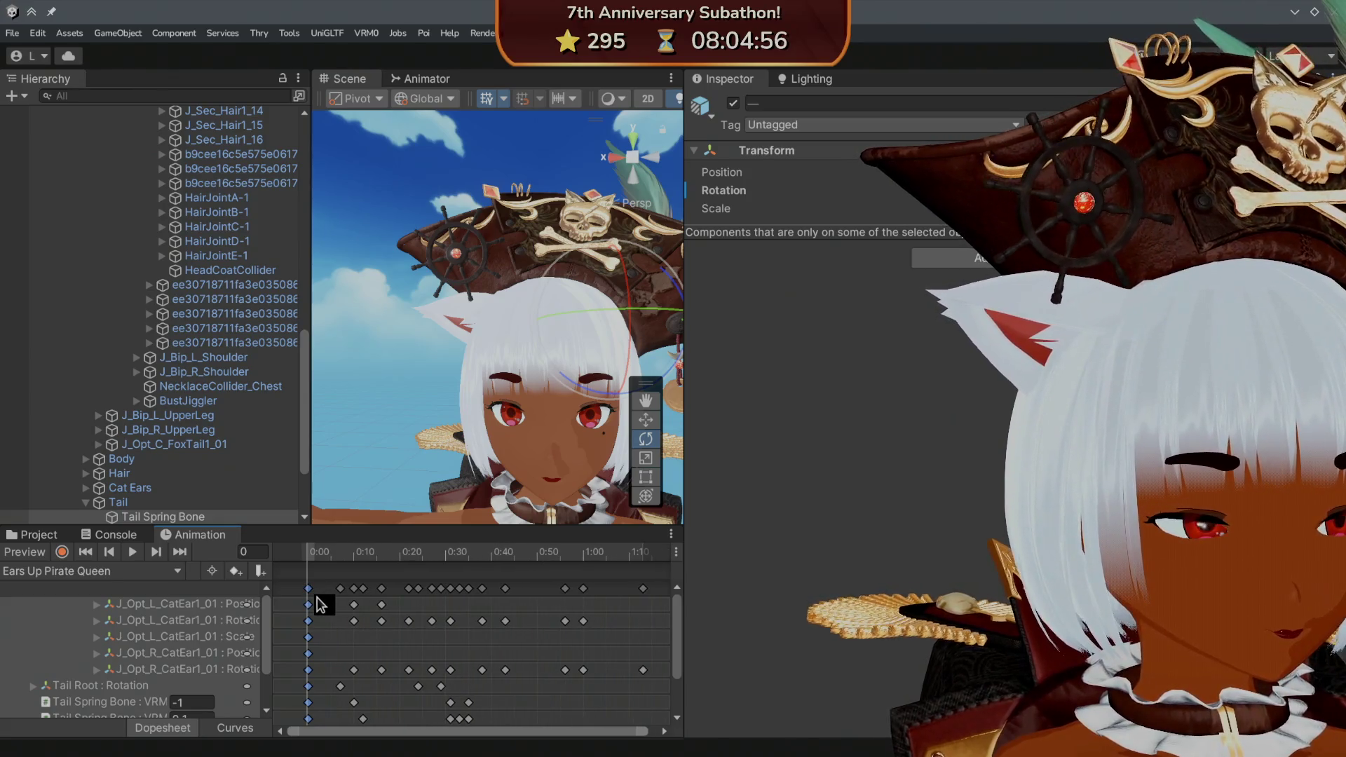
pyautogui.press('Delete')
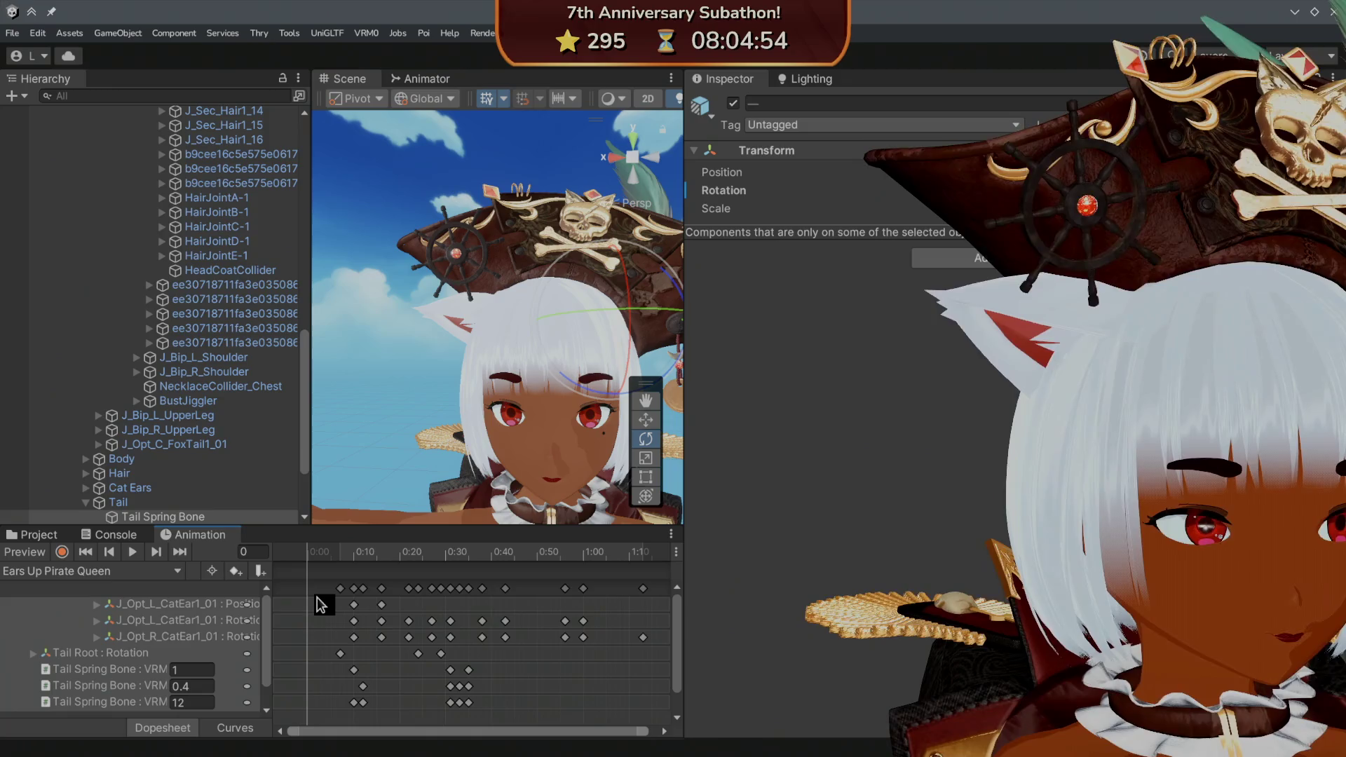
pyautogui.hotkey('ctrl', 'z')
pyautogui.scroll(-1, 321, 616)
pyautogui.scroll(1, 436, 658)
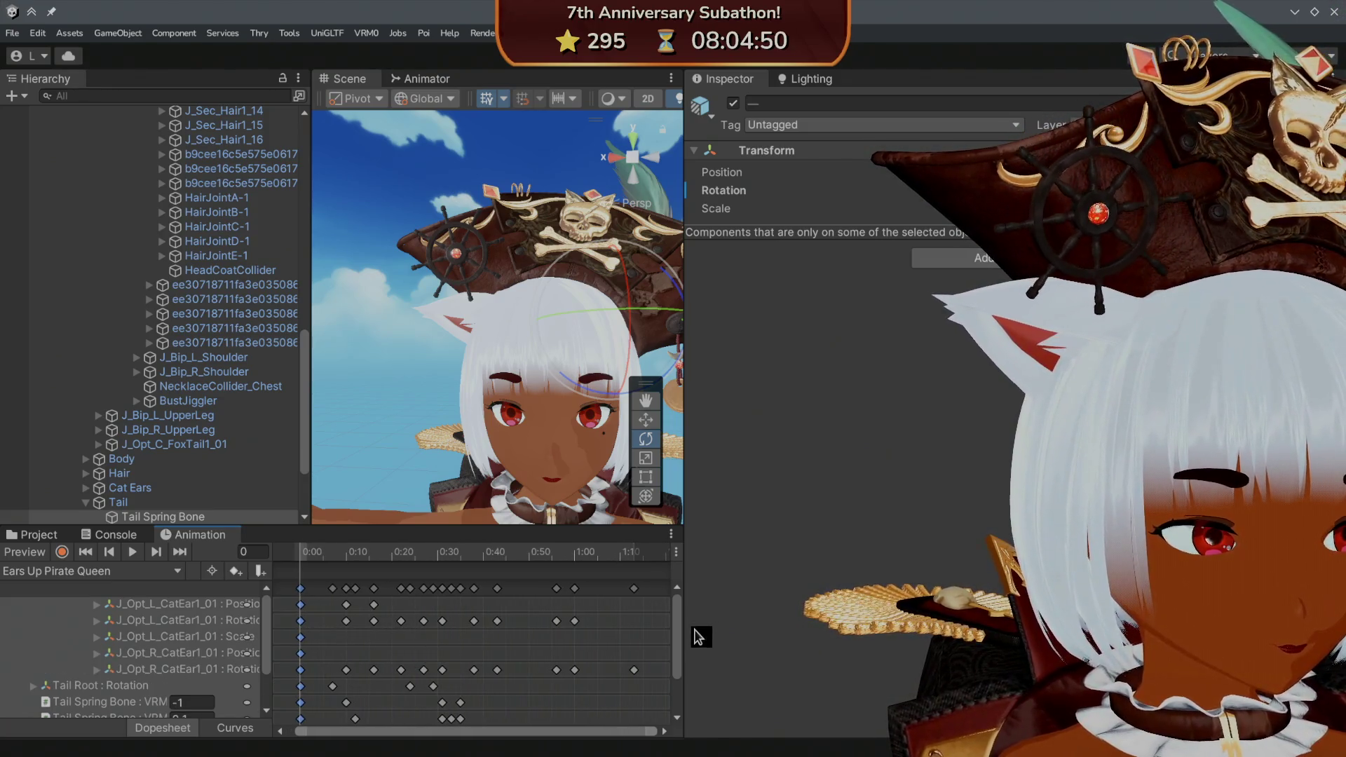
pyautogui.moveTo(681, 636)
pyautogui.mouseDown()
pyautogui.moveTo(683, 677)
pyautogui.moveTo(685, 602)
pyautogui.mouseUp()
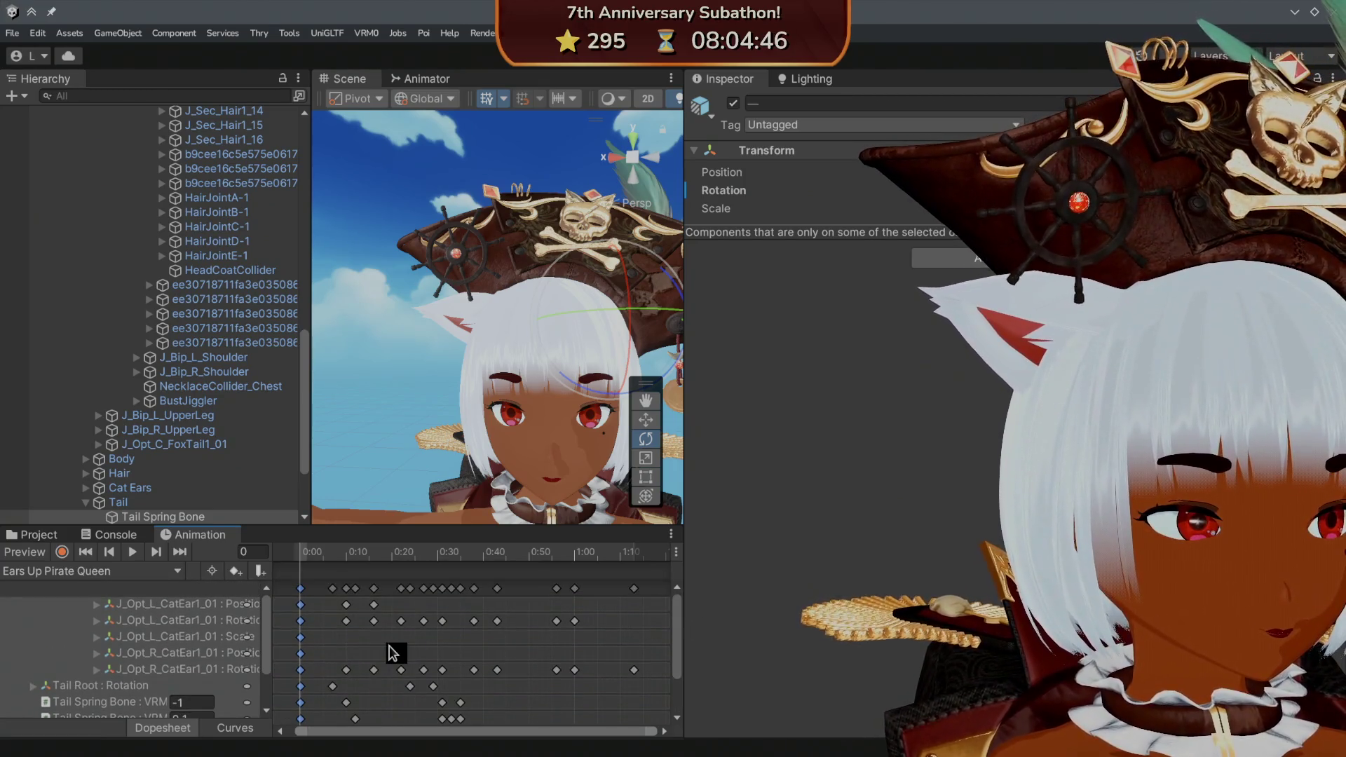
pyautogui.press('Delete')
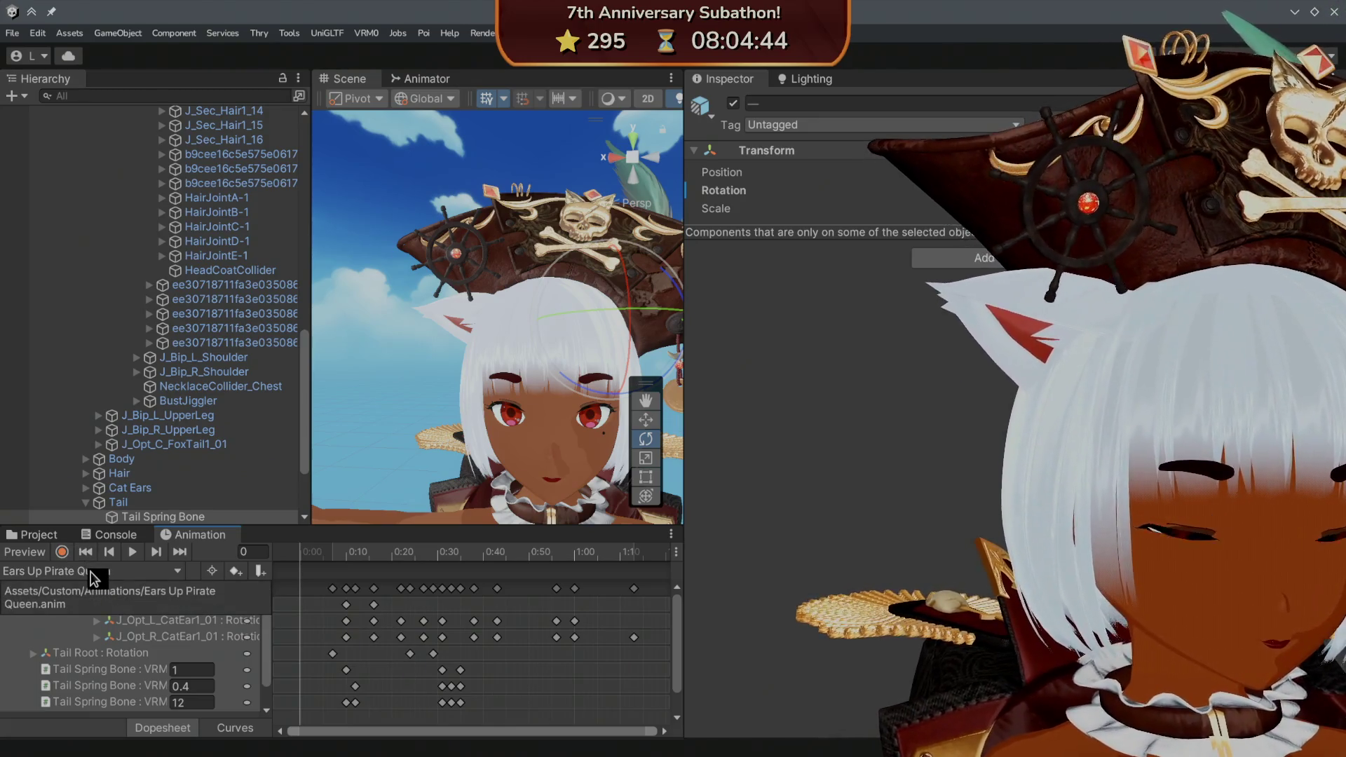
# - Switch to Ears Wiggle Pirate Queen and delete its 0:00 keyframes
pyautogui.click(91, 570)
pyautogui.scroll(-2, 98, 673)
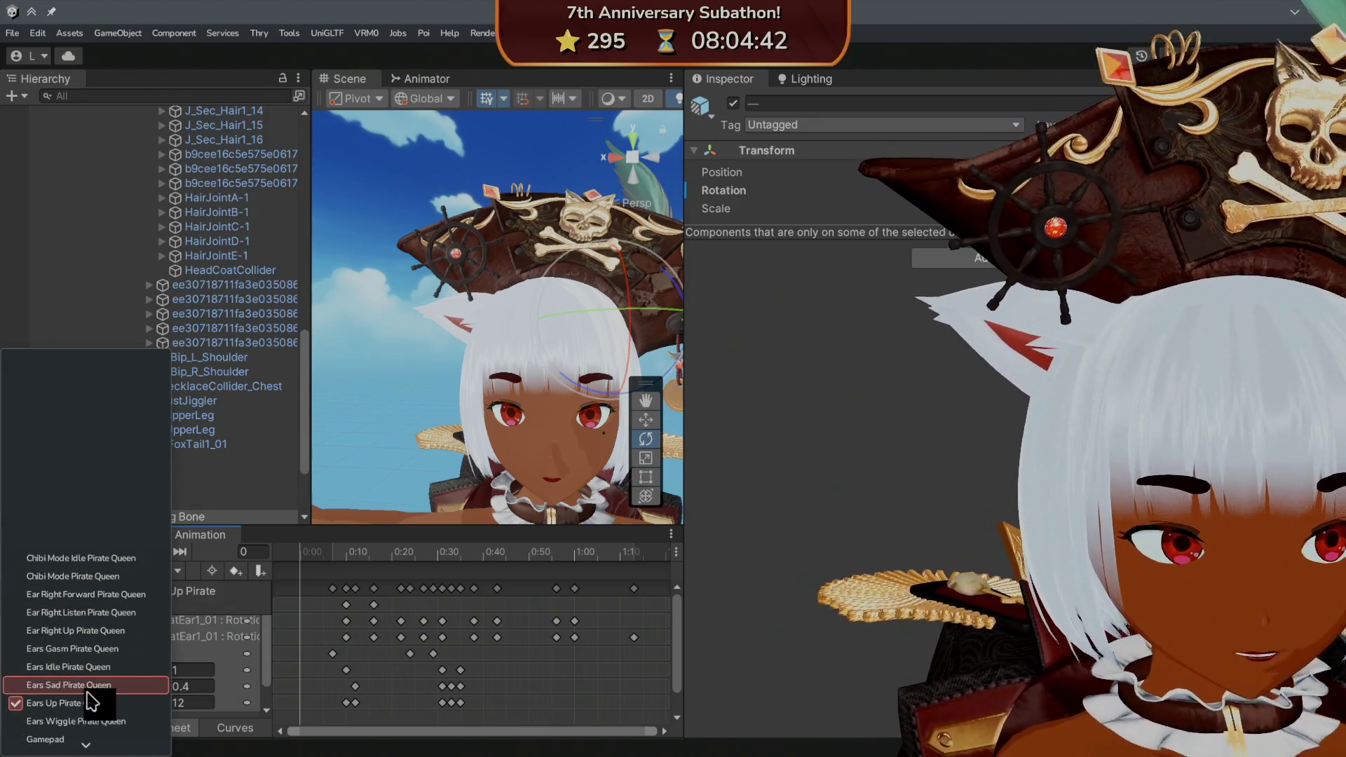
pyautogui.click(83, 726)
pyautogui.click(309, 590)
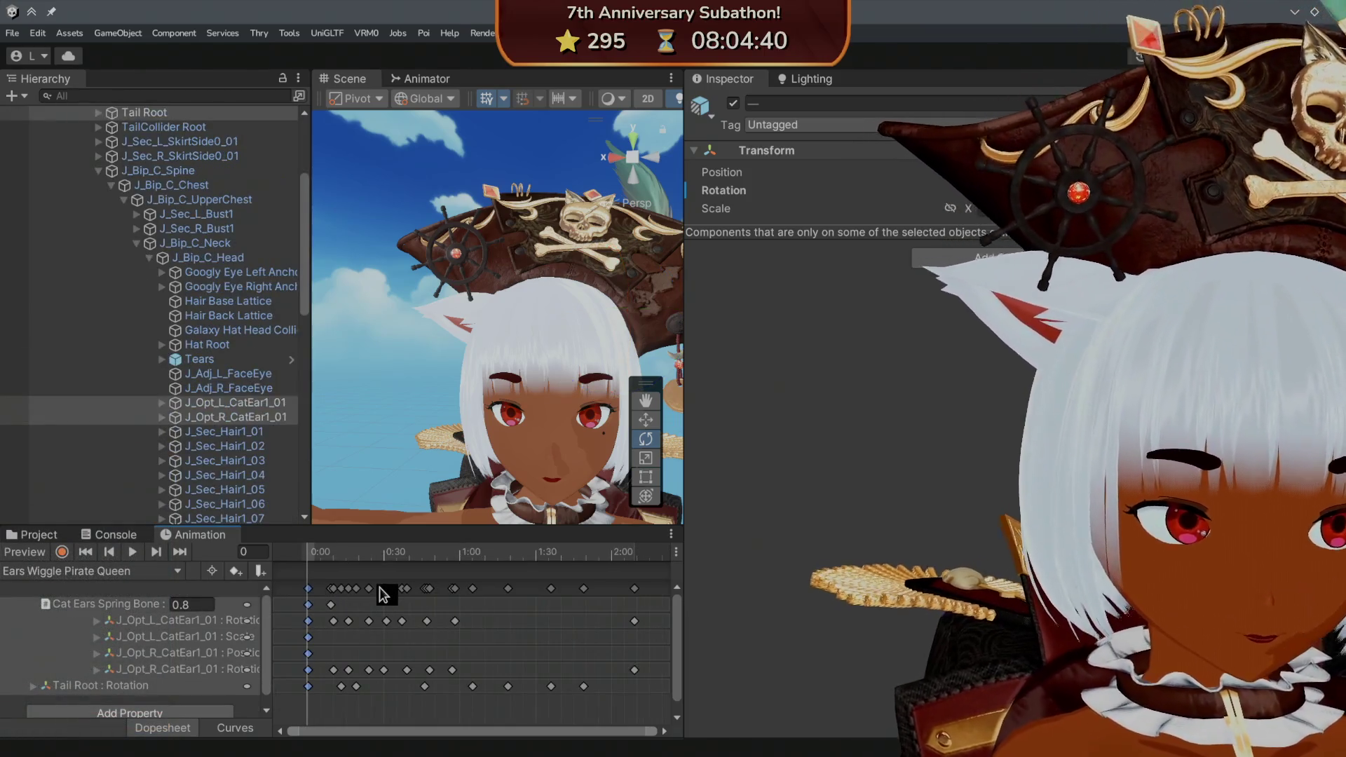
pyautogui.press('Delete')
# - Load the Ears Sad Pirate Queen clip in the Animation window
pyautogui.click(148, 577)
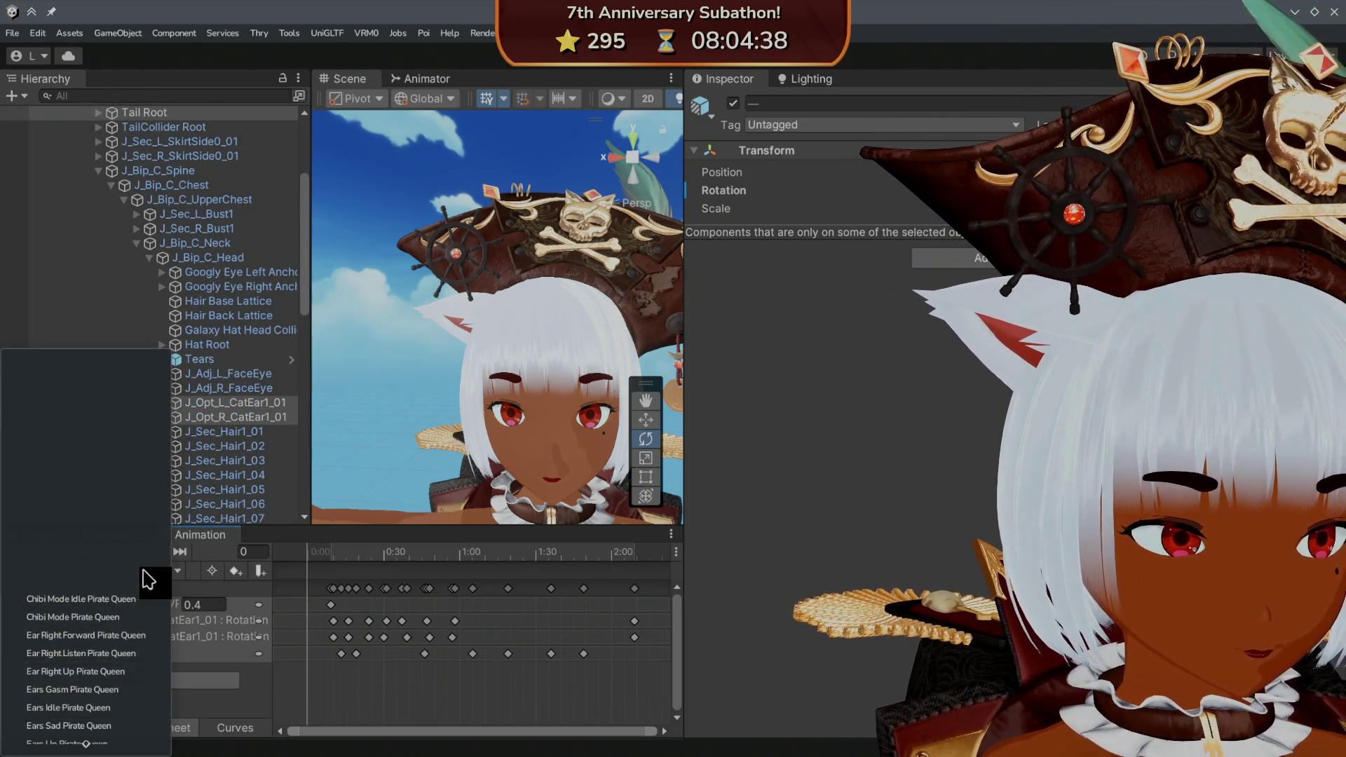
pyautogui.scroll(-3, 134, 608)
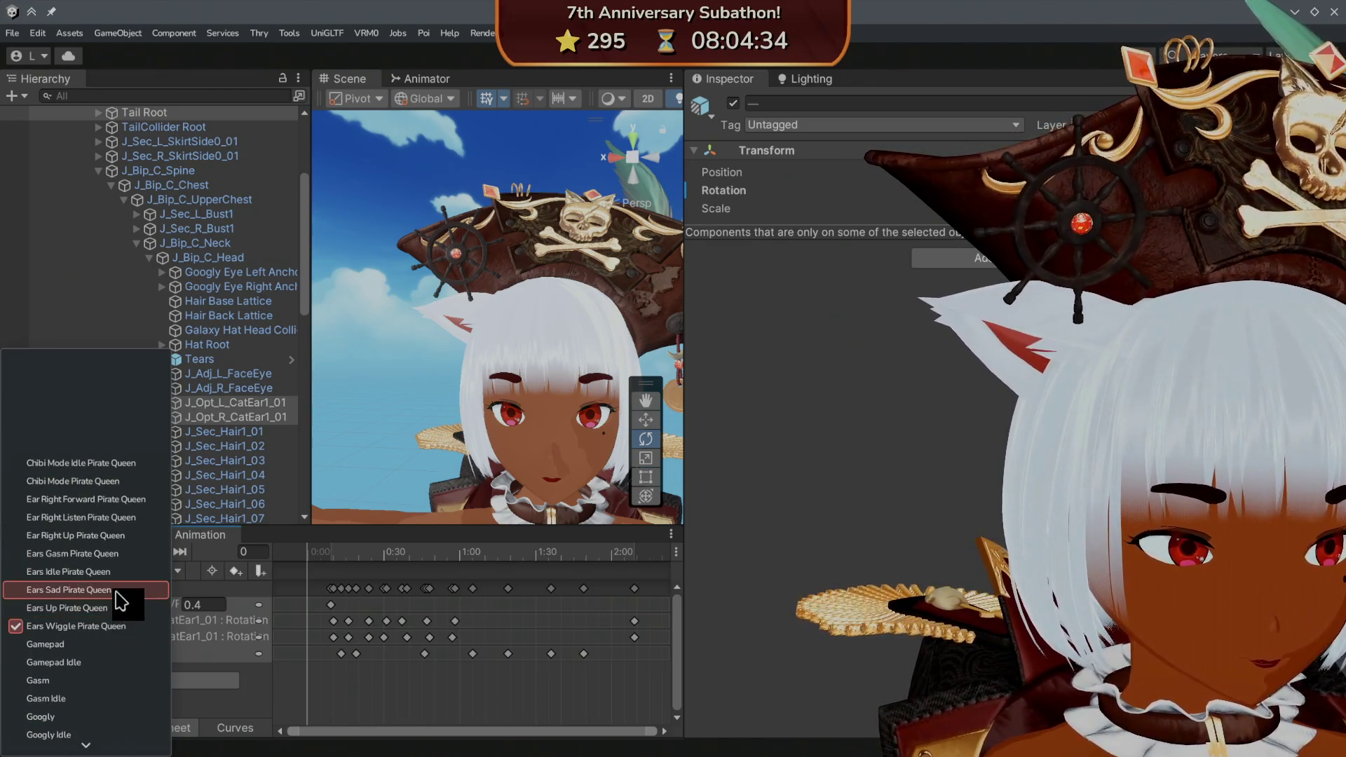
pyautogui.click(120, 591)
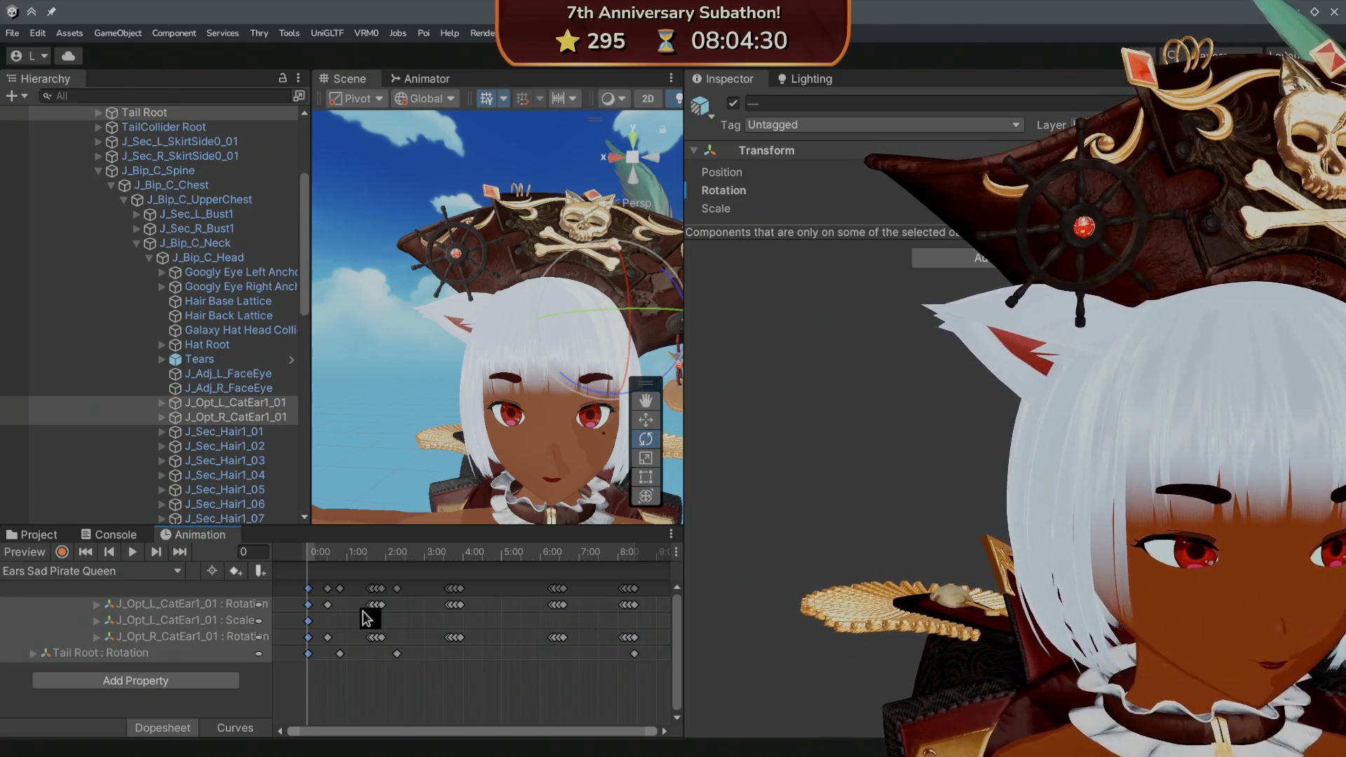
# - Delete Ears Sad's 0:00 keyframes, then select the 0:00 keys of Ears Gasm and Ear Right Up
pyautogui.press('Delete')
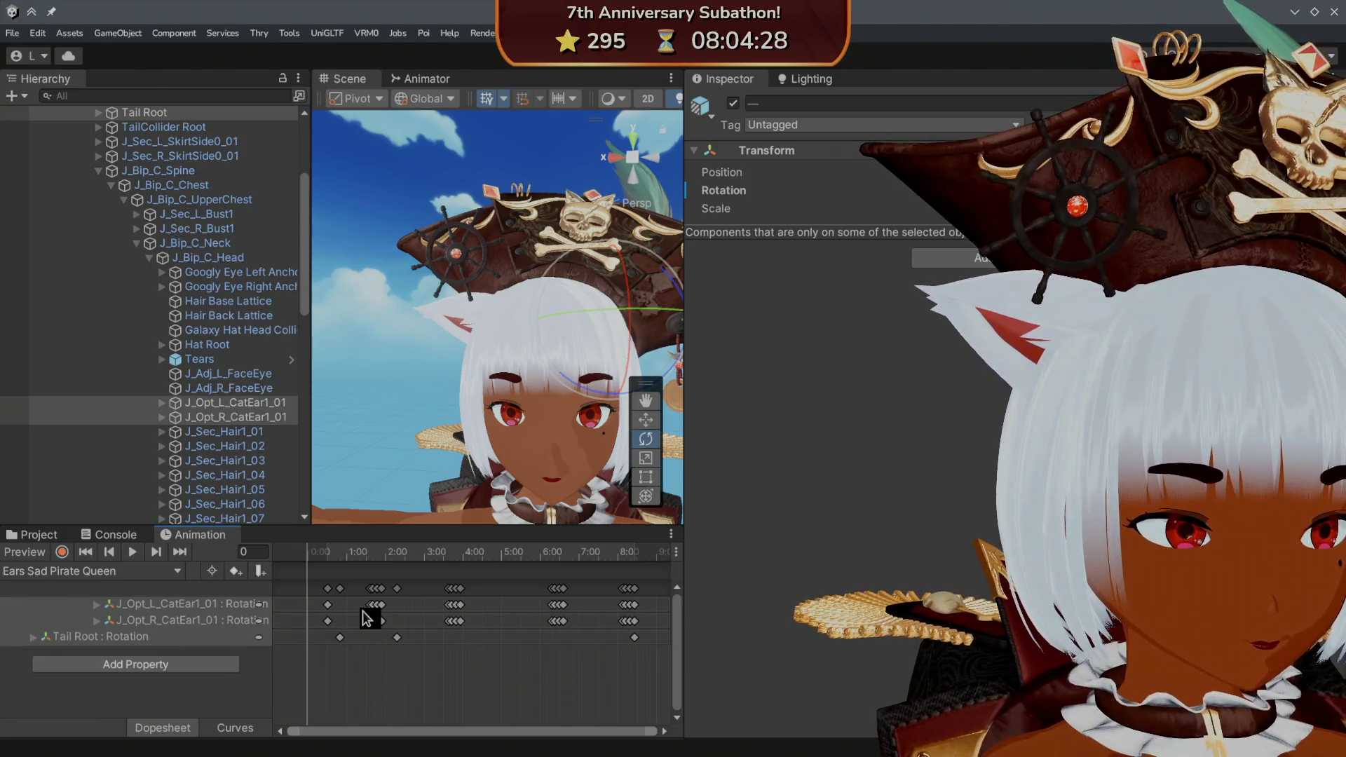
pyautogui.click(131, 571)
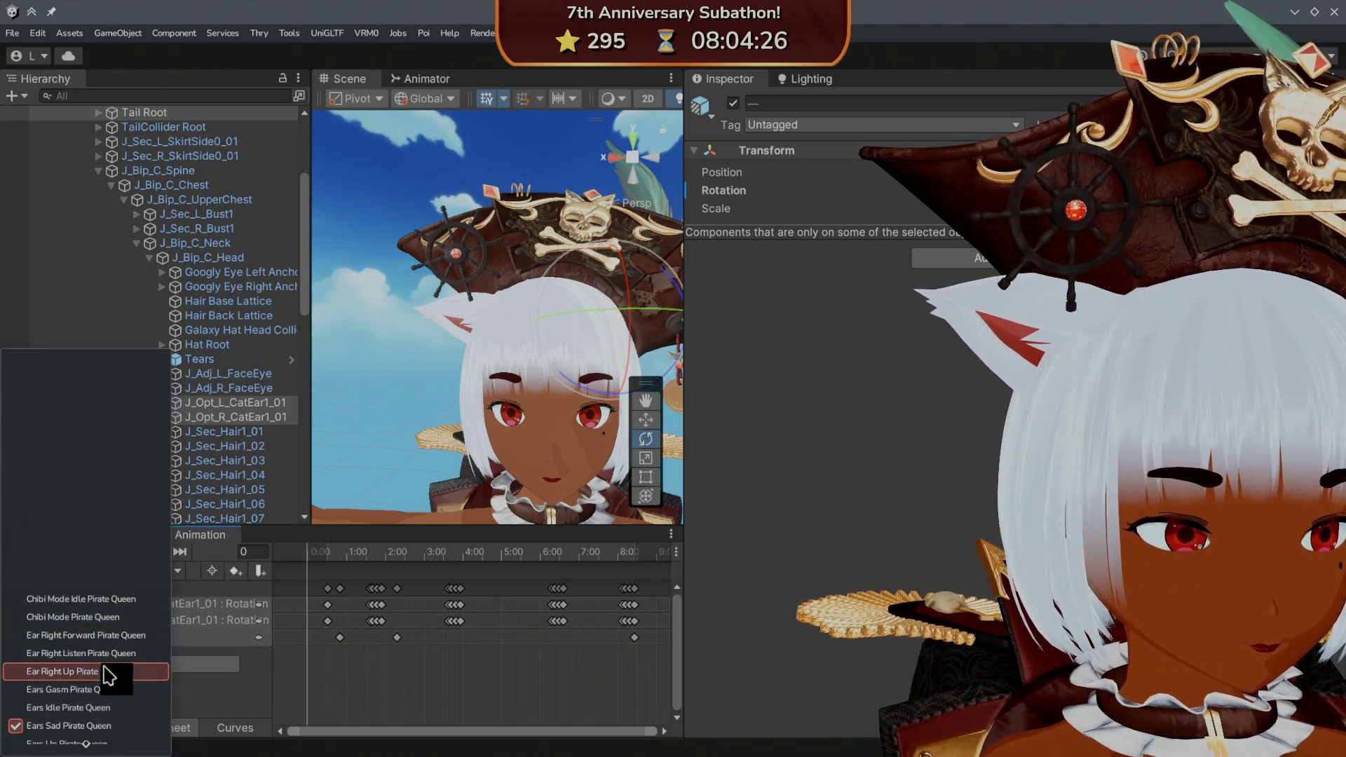
pyautogui.click(100, 695)
pyautogui.click(306, 589)
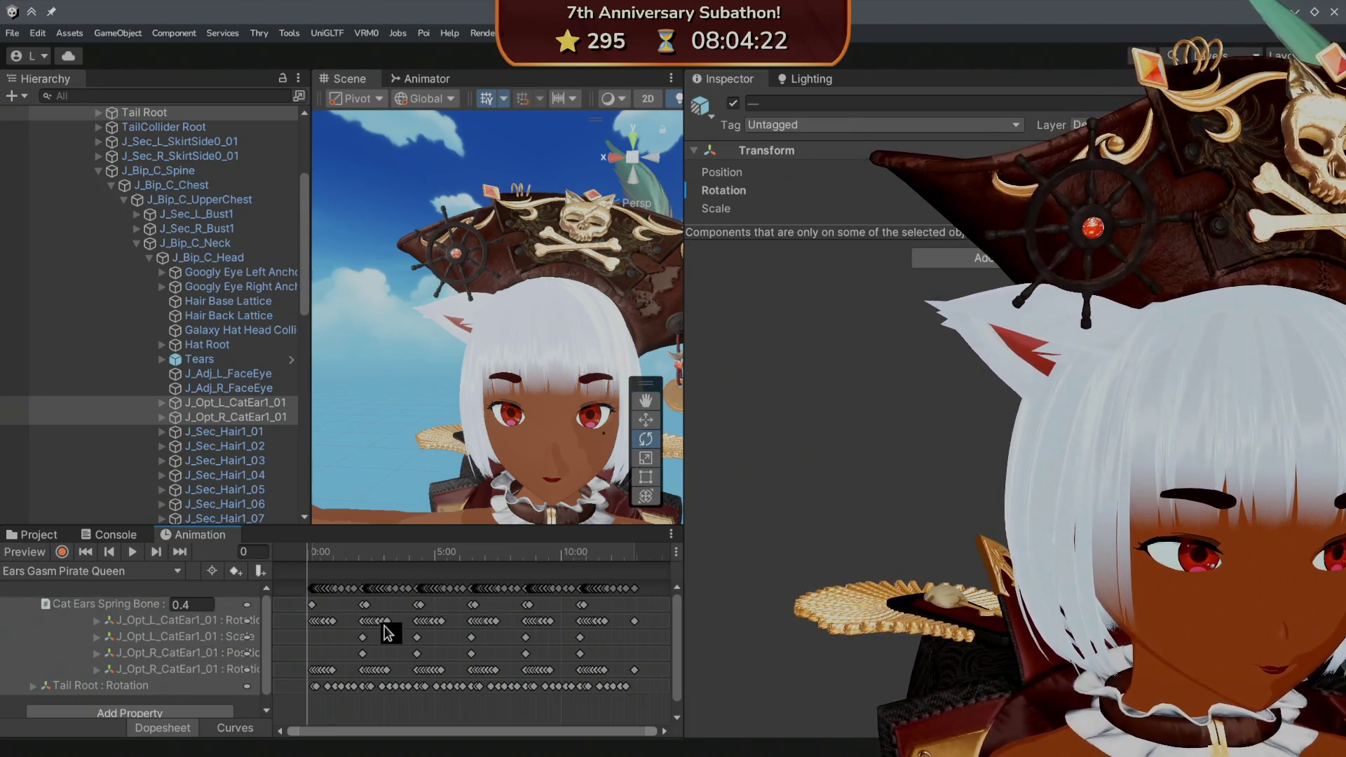
pyautogui.click(49, 572)
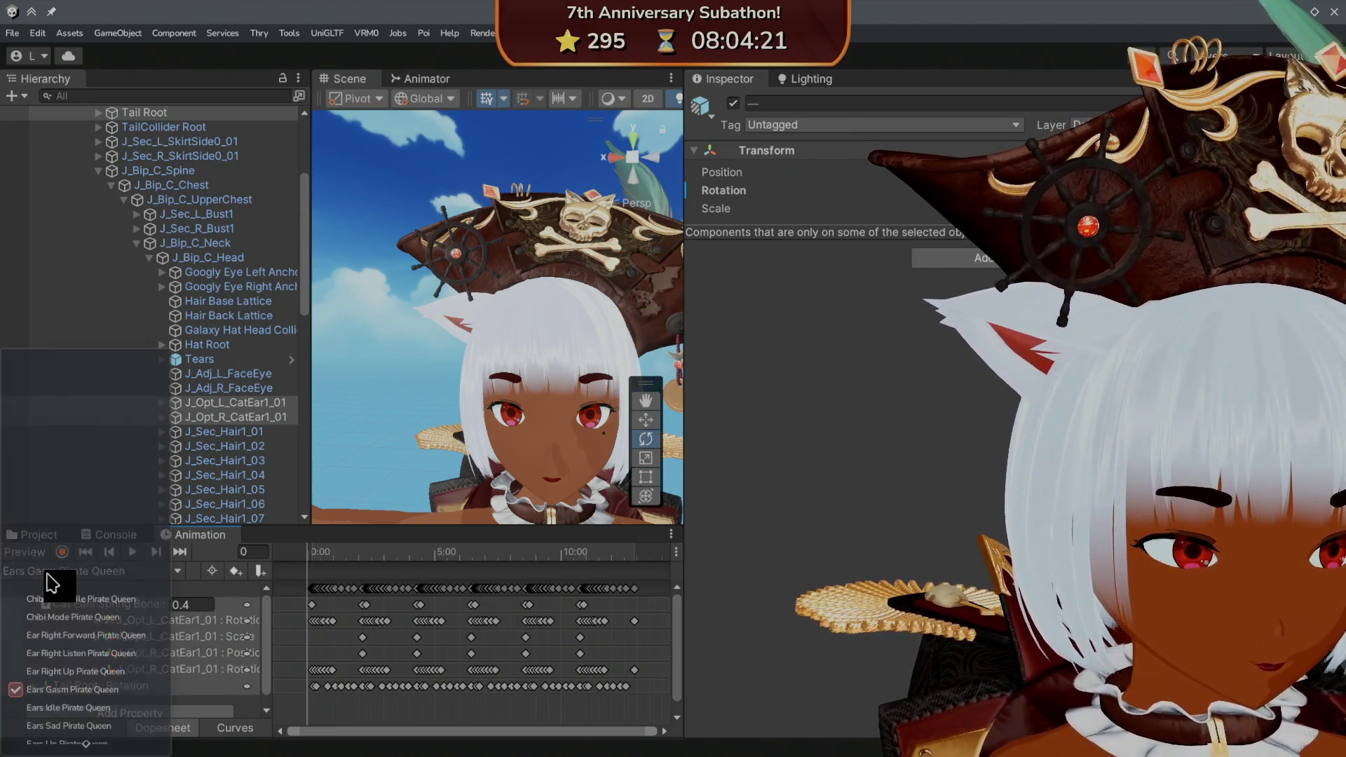
pyautogui.click(71, 671)
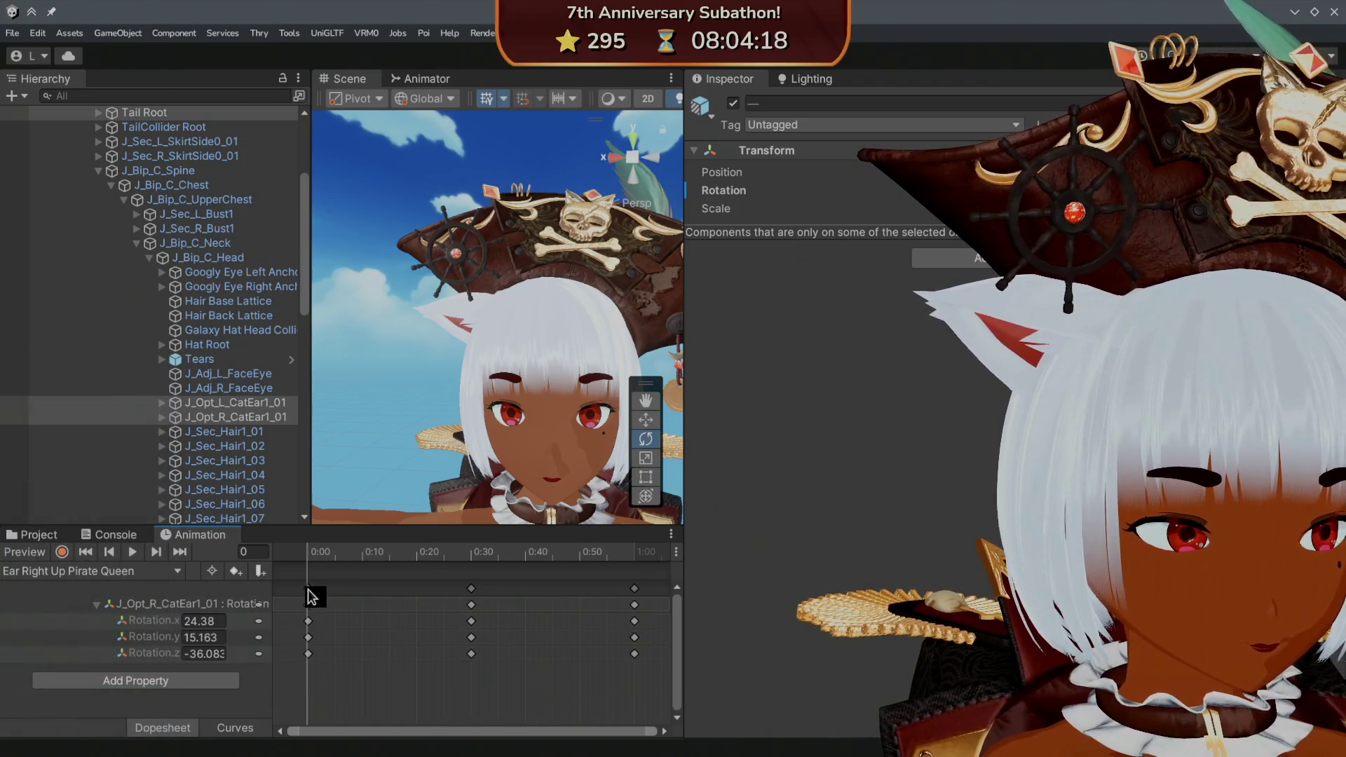
pyautogui.click(309, 589)
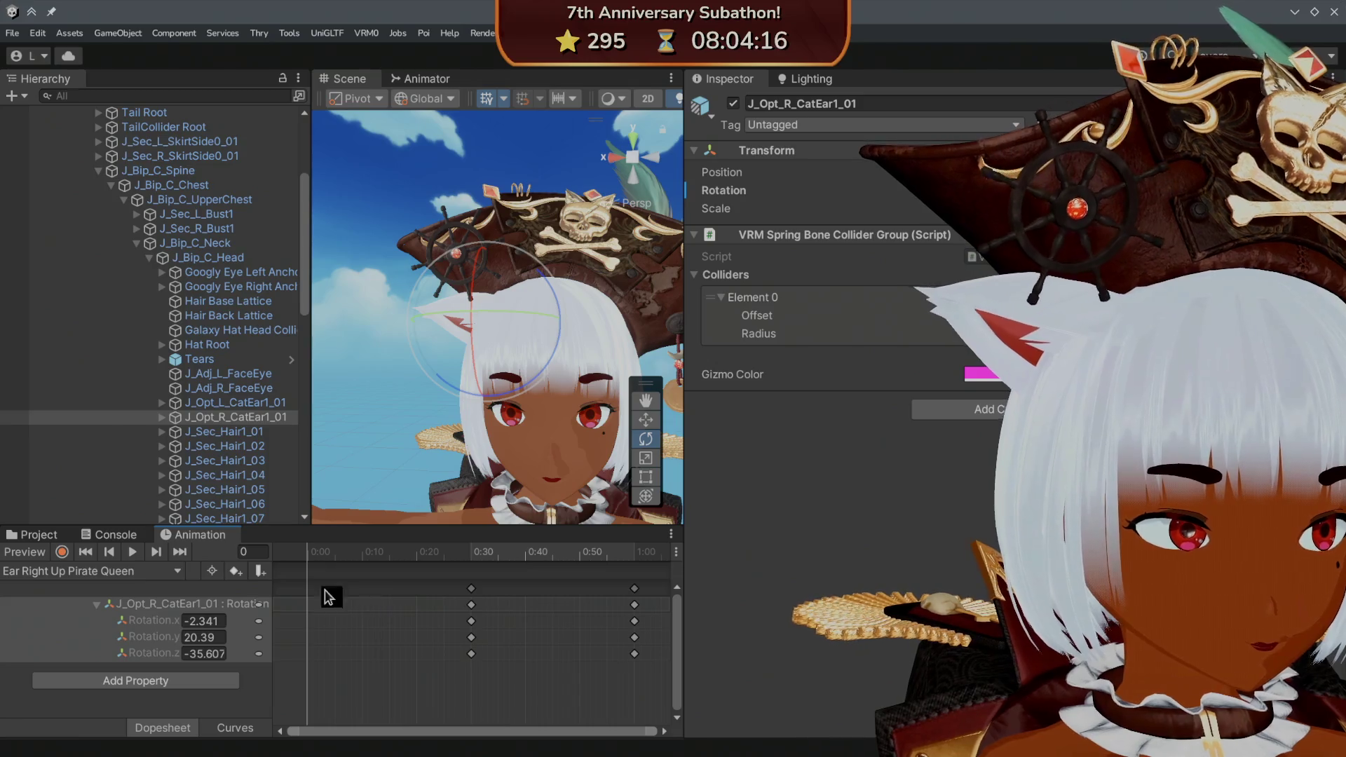
# - Delete Ear Right Listen's 0:00 keyframes and select those of Ear Right Forward Pirate Queen
pyautogui.click(138, 571)
pyautogui.click(105, 653)
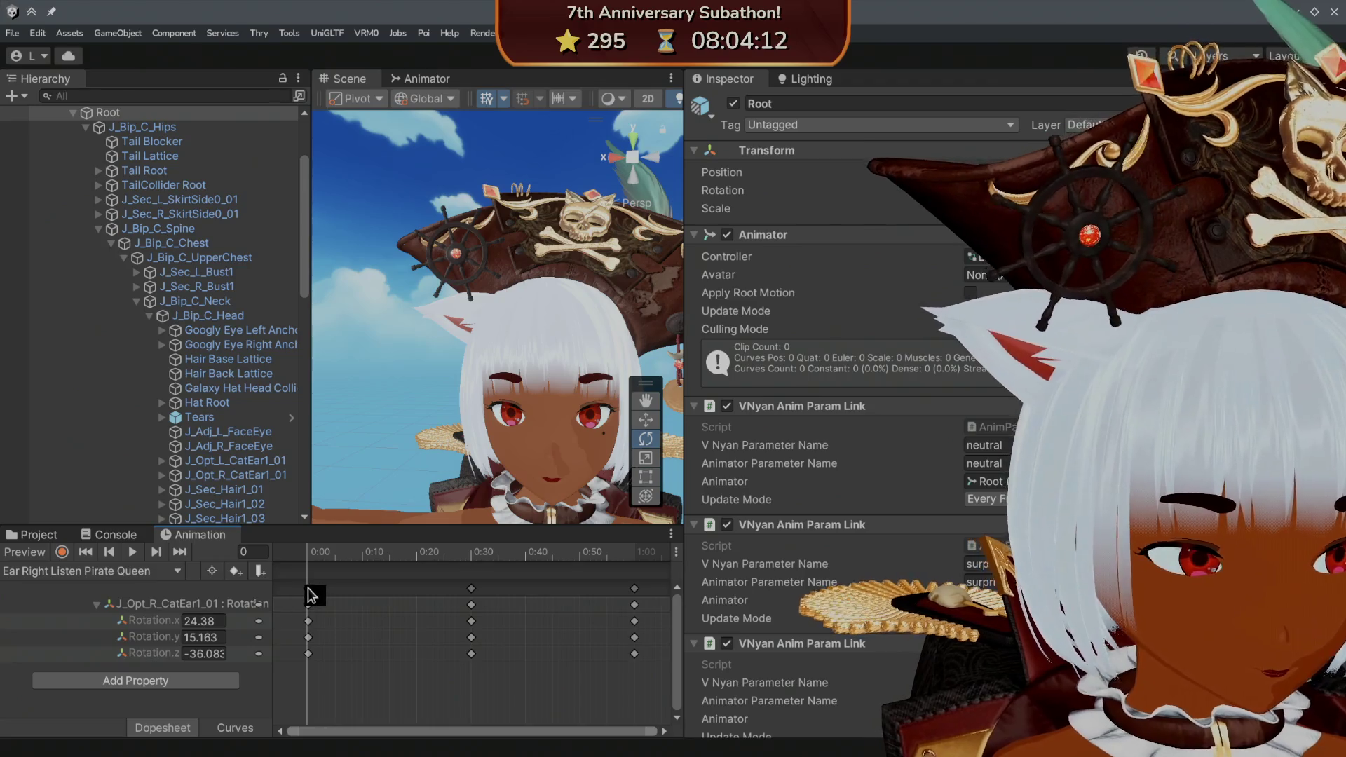
pyautogui.click(307, 588)
pyautogui.press('Delete')
pyautogui.click(161, 571)
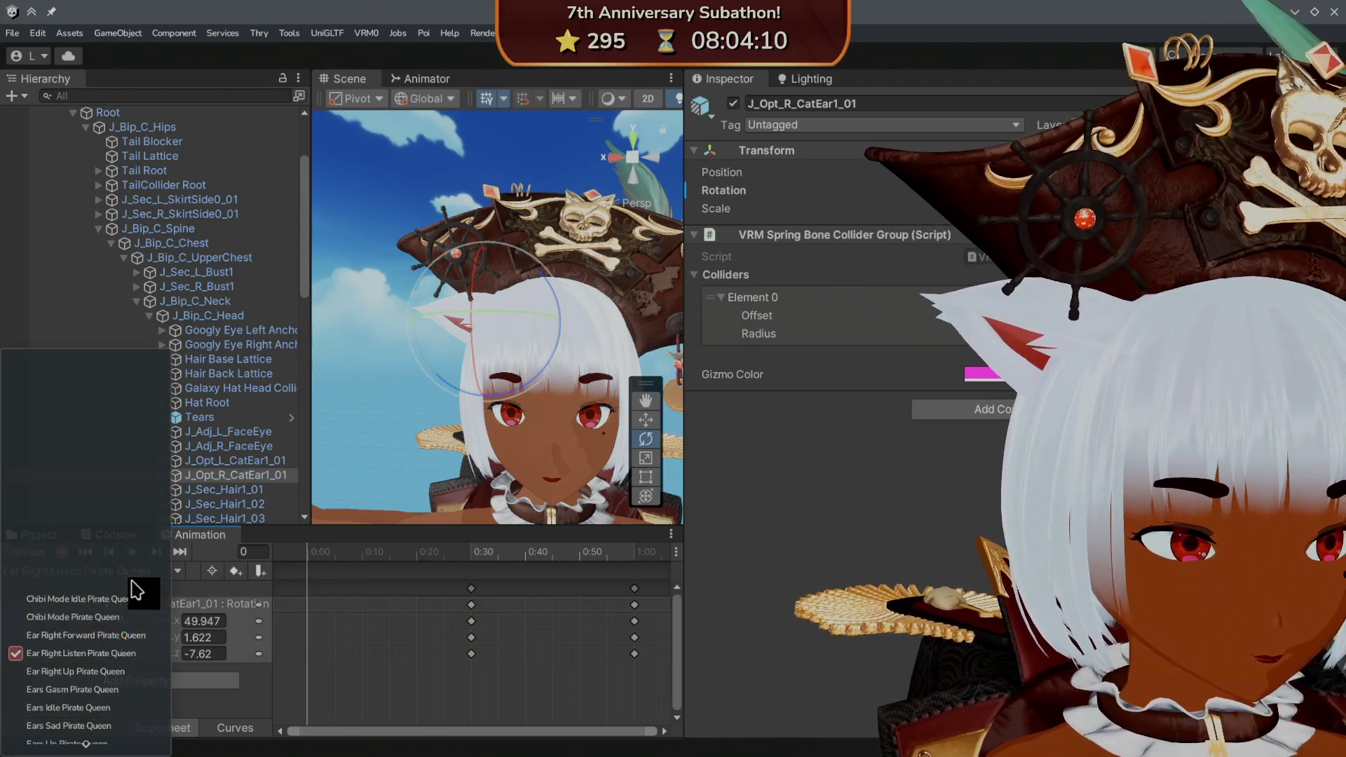
pyautogui.click(111, 630)
pyautogui.click(308, 588)
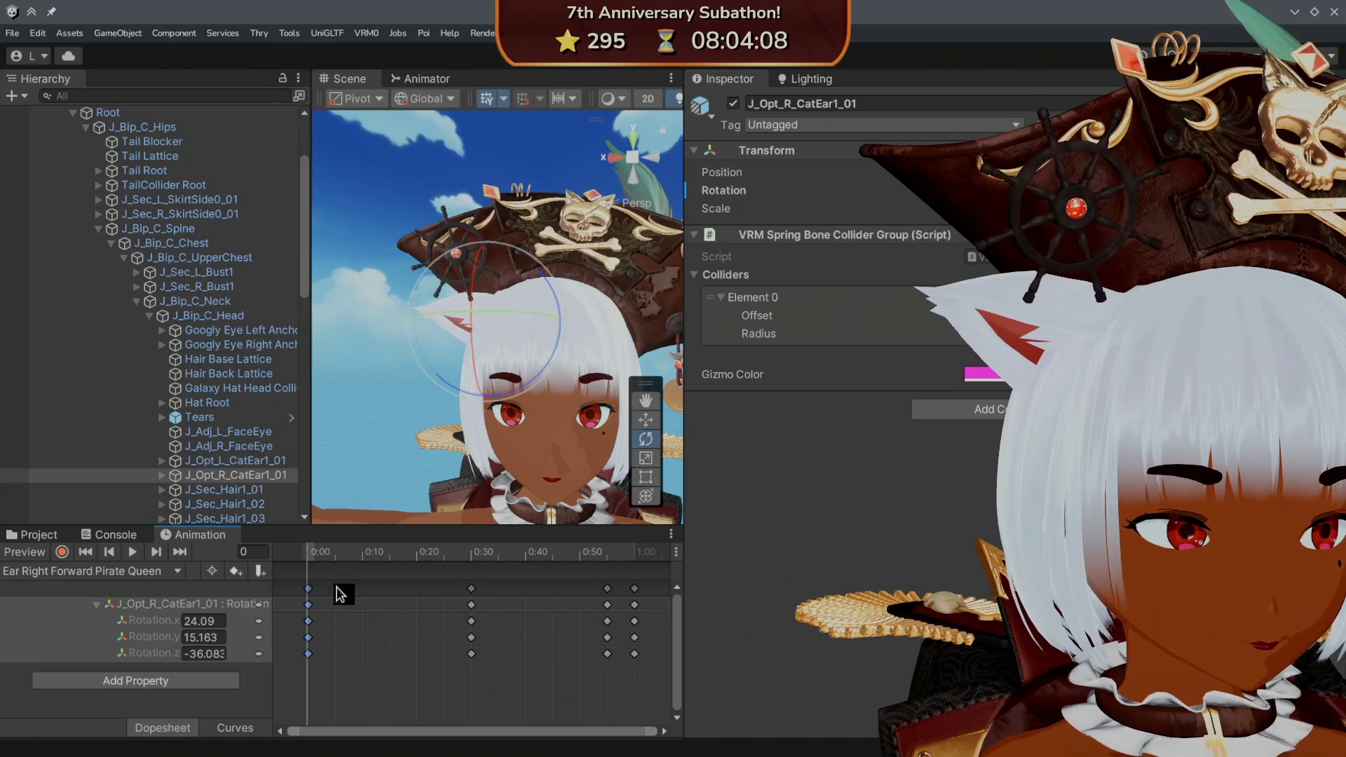
# - Delete Ear Right Forward's 0:00 keyframes and orbit the Scene view to the J_Opt_R_CatEar1_01 collider
pyautogui.press('Delete')
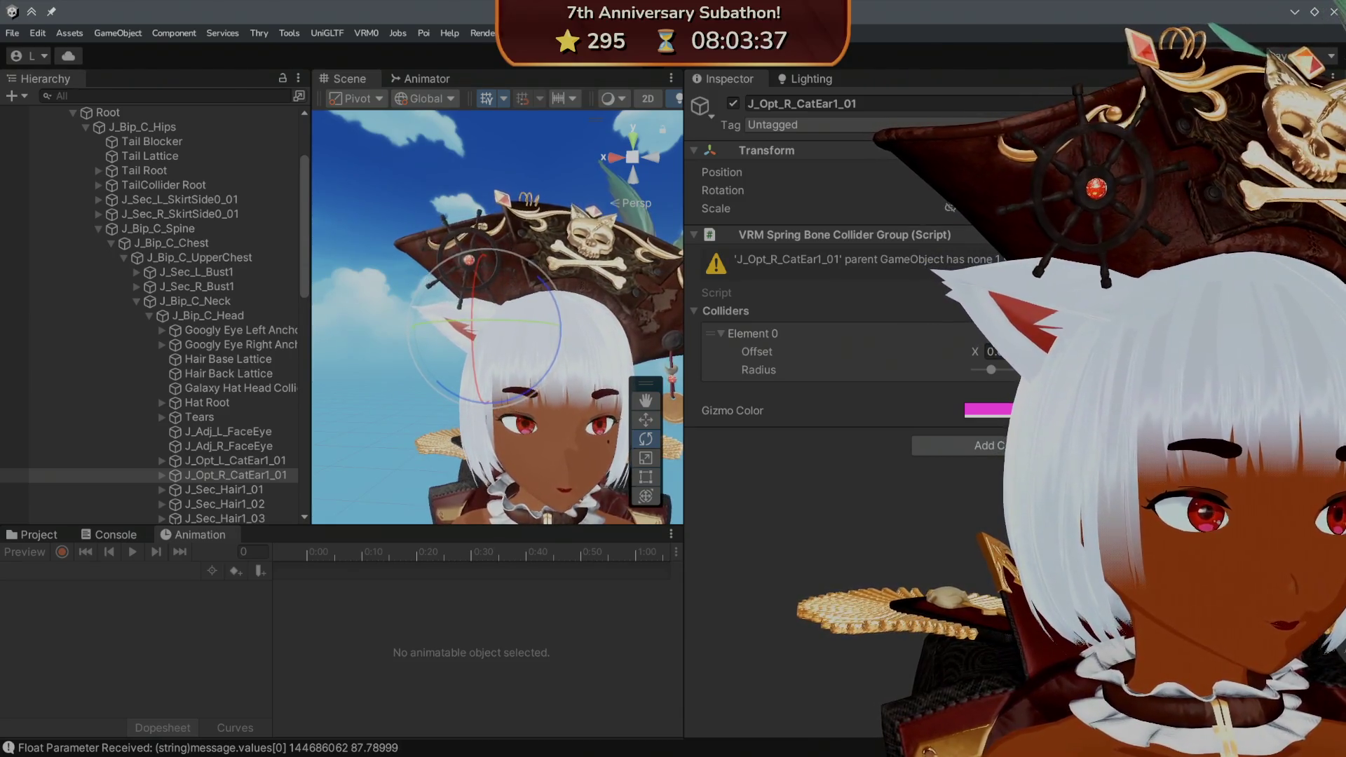
pyautogui.moveTo(533, 350)
pyautogui.mouseDown()
pyautogui.moveTo(579, 333)
pyautogui.moveTo(617, 366)
pyautogui.moveTo(673, 345)
pyautogui.moveTo(681, 327)
pyautogui.moveTo(504, 393)
pyautogui.moveTo(444, 382)
pyautogui.moveTo(445, 290)
pyautogui.moveTo(394, 411)
pyautogui.moveTo(412, 400)
pyautogui.mouseUp()
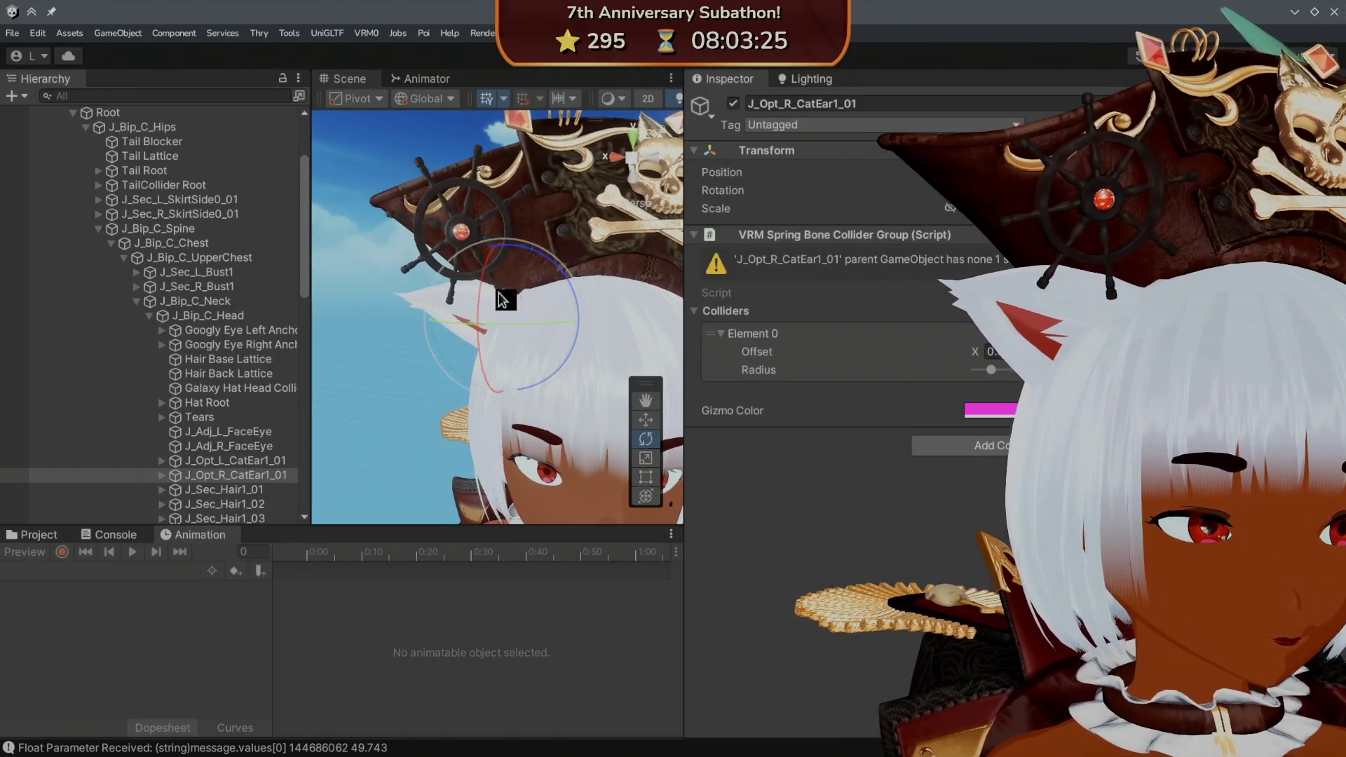
pyautogui.scroll(4, 184, 352)
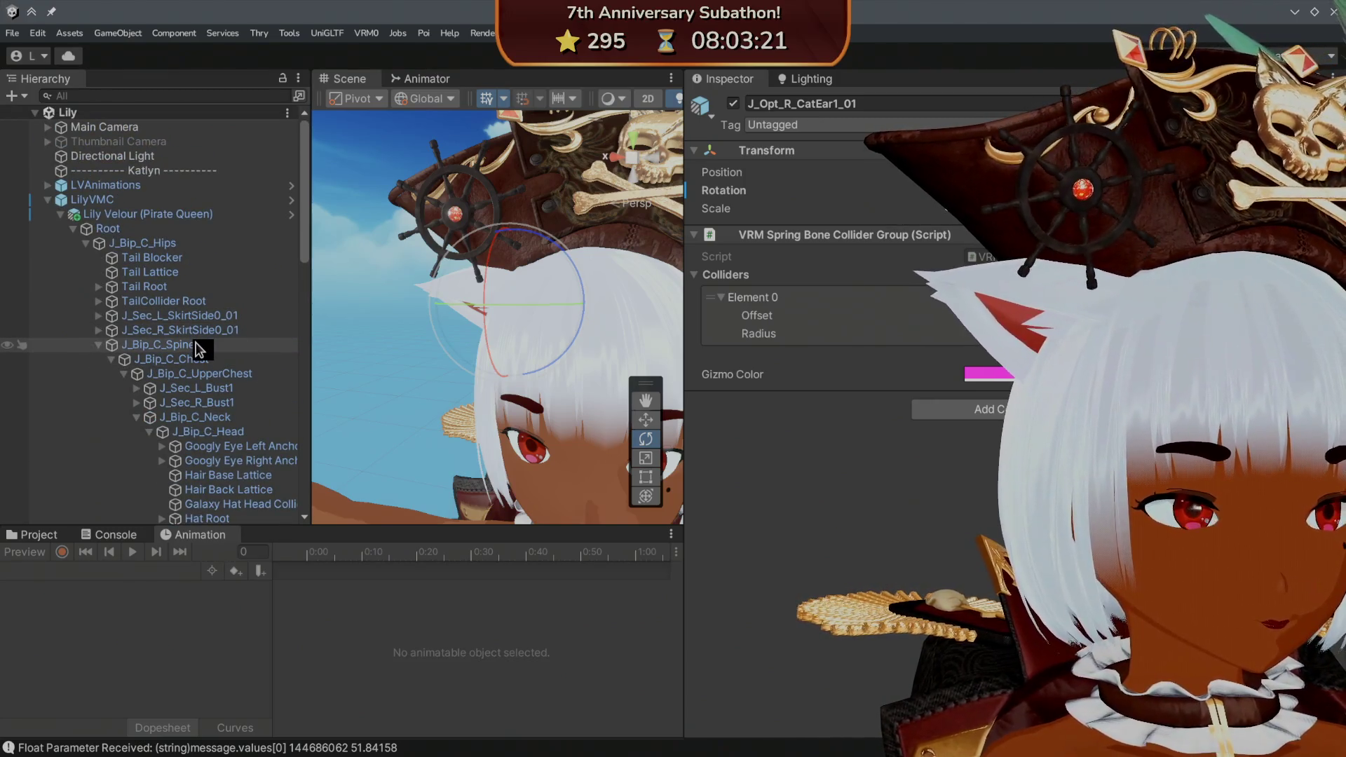
# - Glance at the console, select the avatar's Root, and load the Ears Idle Pirate Queen clip
pyautogui.click(96, 537)
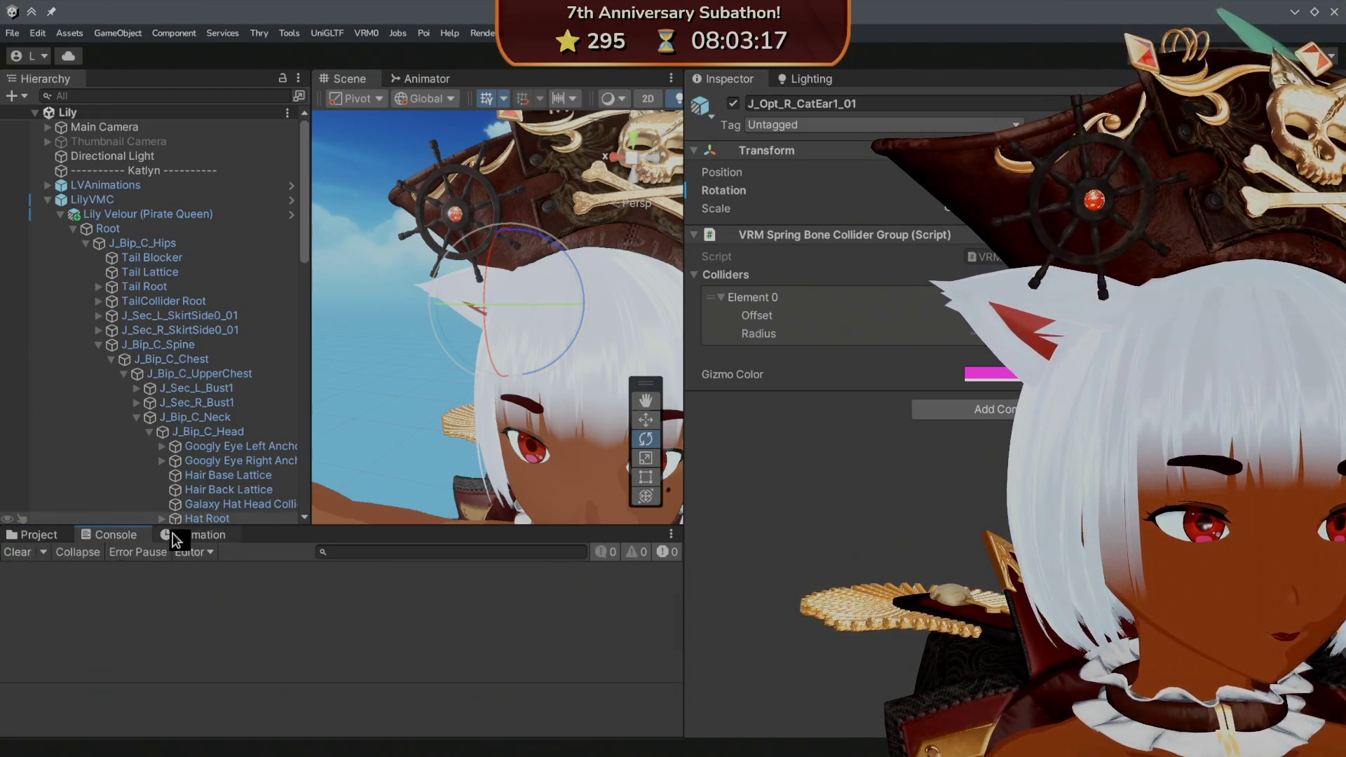
pyautogui.click(157, 538)
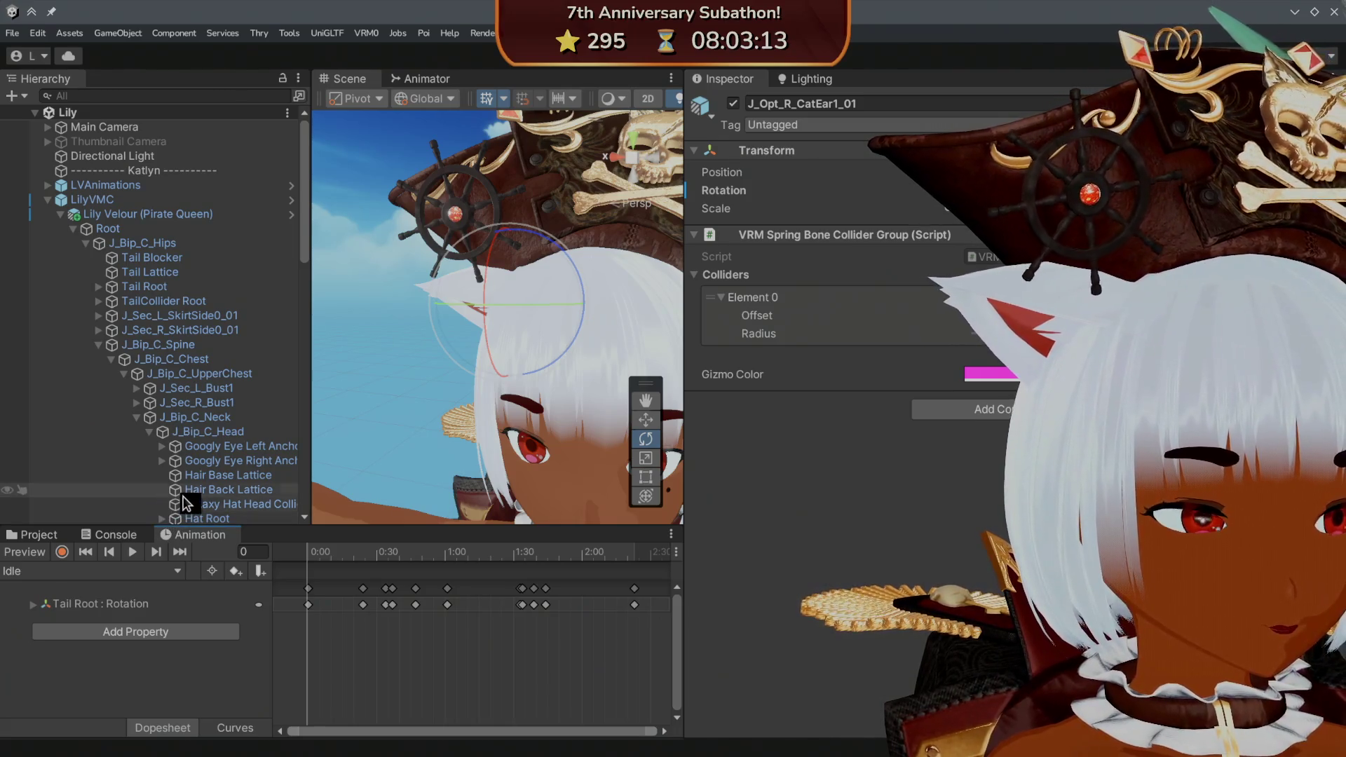
pyautogui.click(181, 575)
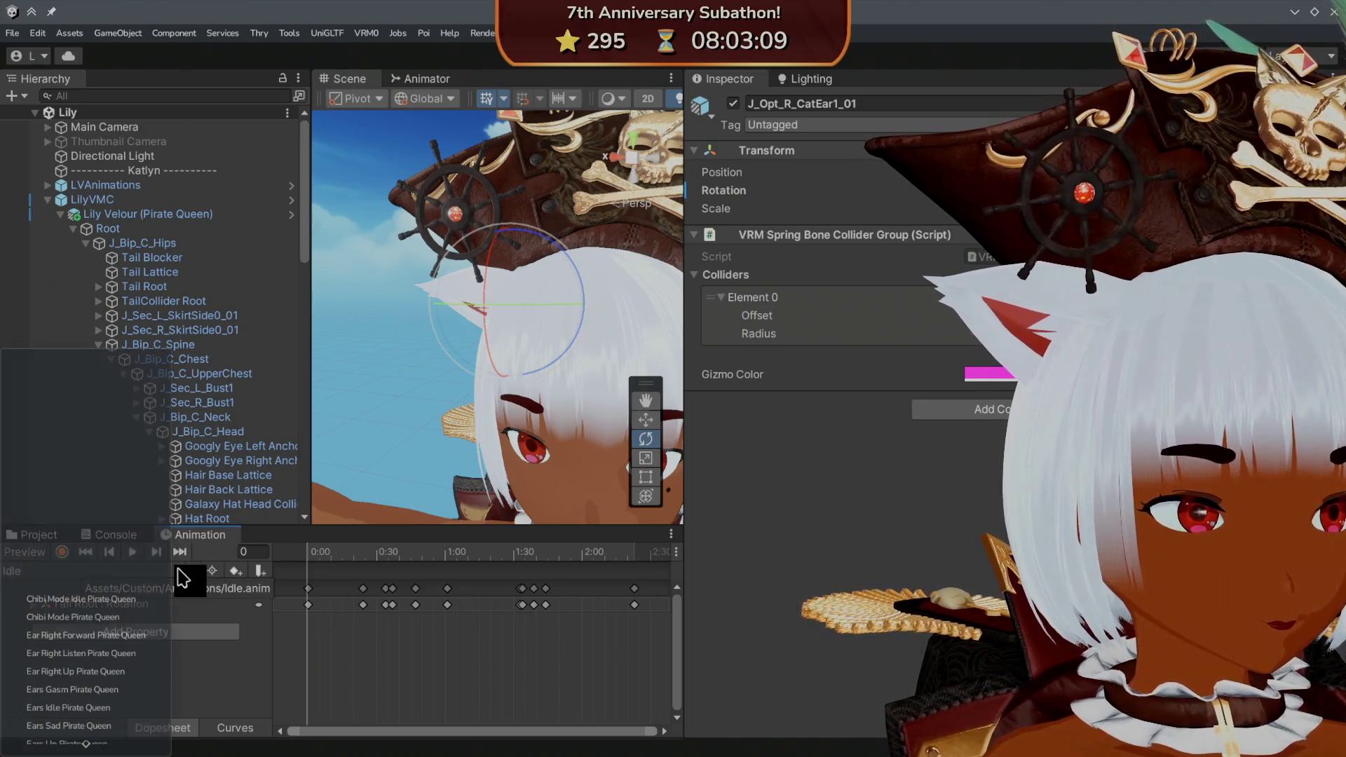
pyautogui.click(136, 230)
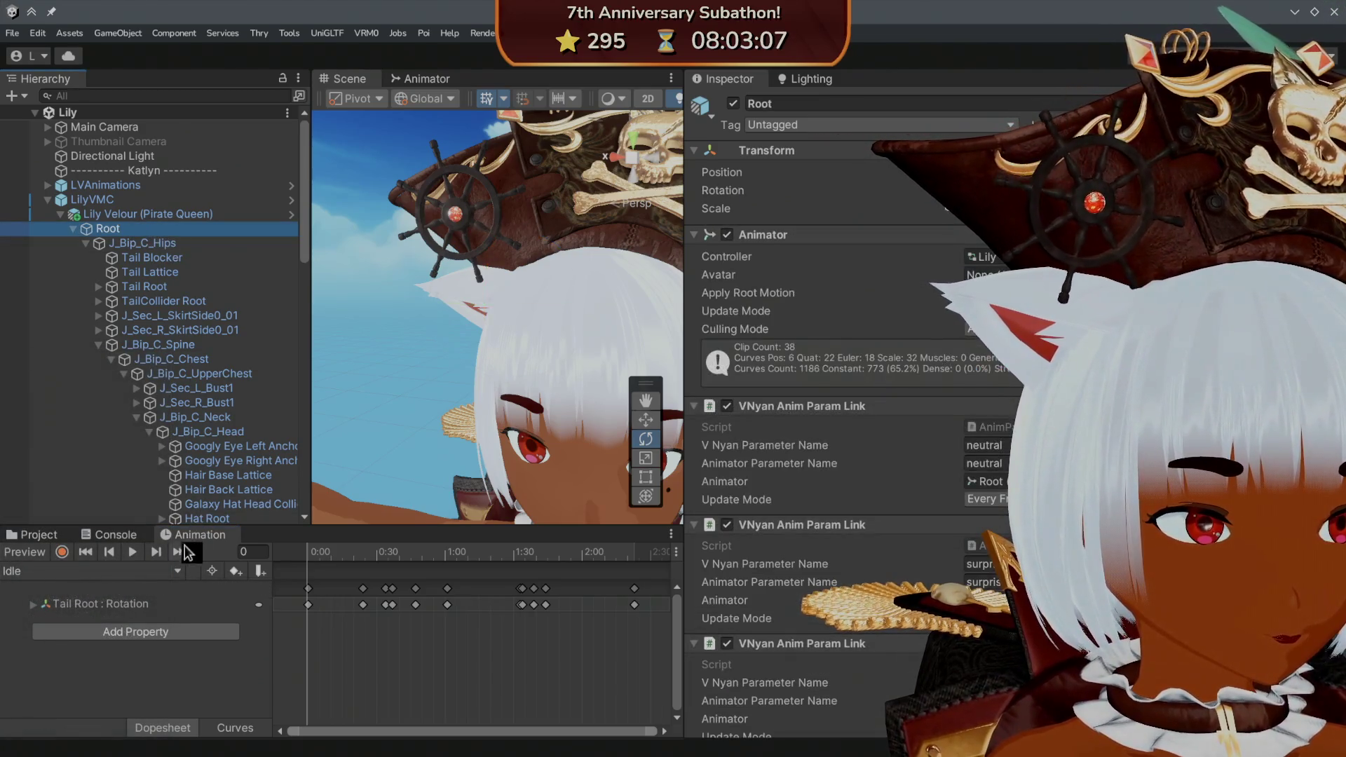
pyautogui.click(178, 571)
pyautogui.scroll(-5, 133, 621)
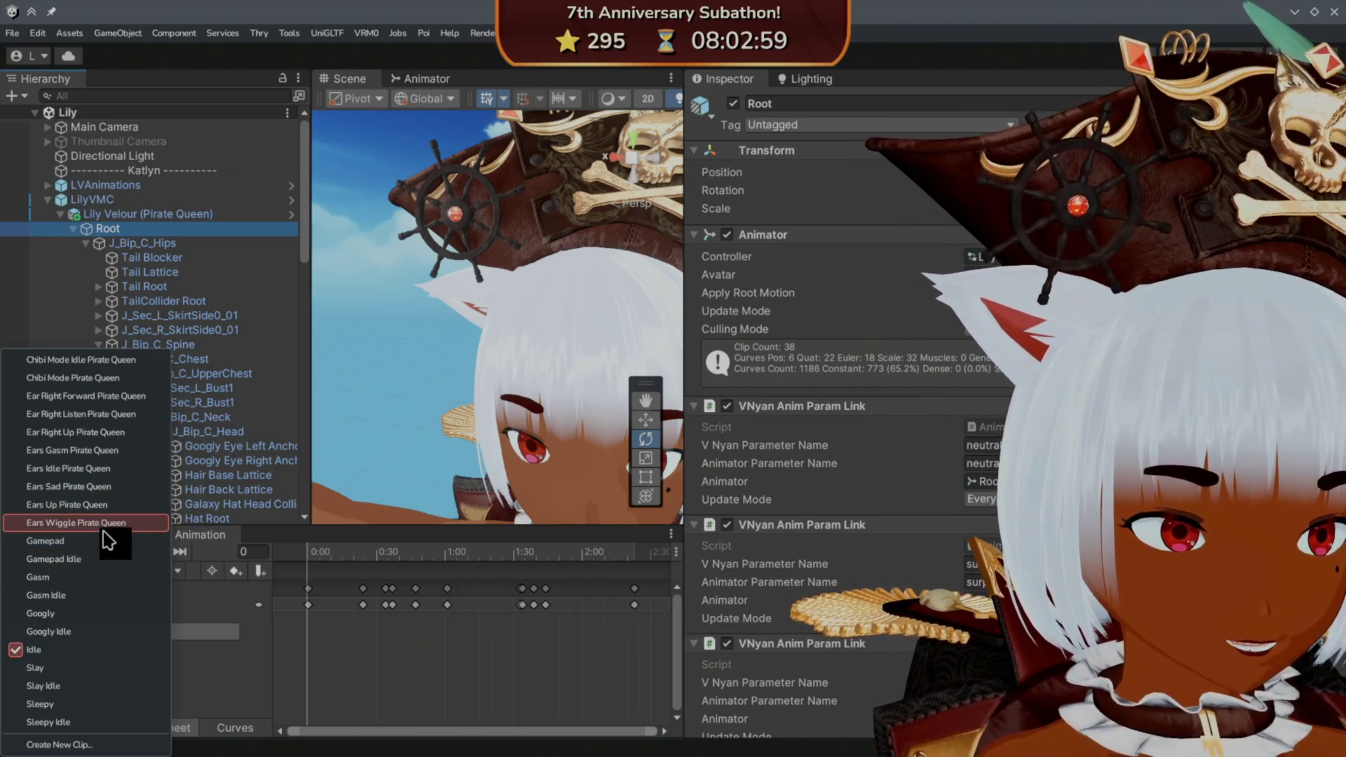
pyautogui.click(105, 469)
# - Load the Ears Up Pirate Queen clip in the timeline and scroll the Hierarchy down
pyautogui.scroll(-3, 310, 599)
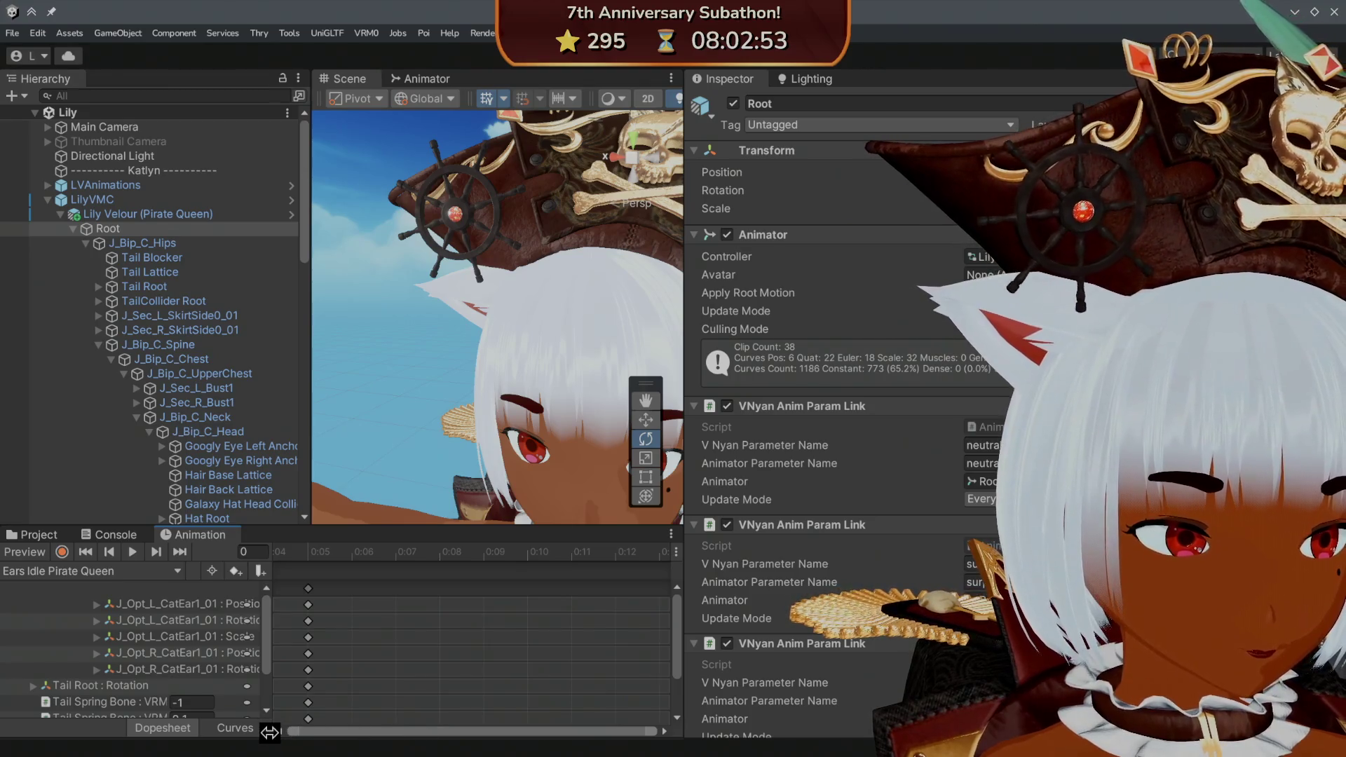
pyautogui.scroll(-3, 188, 683)
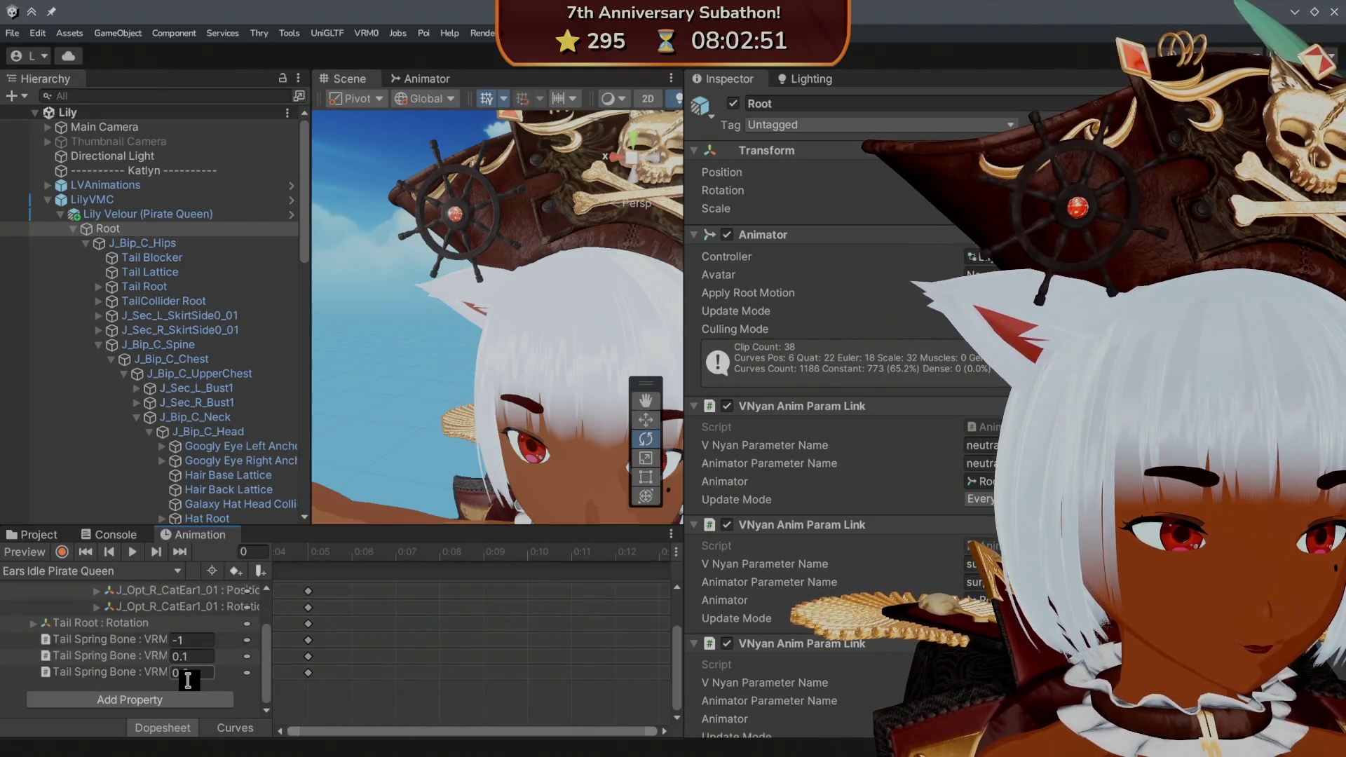
pyautogui.scroll(3, 188, 680)
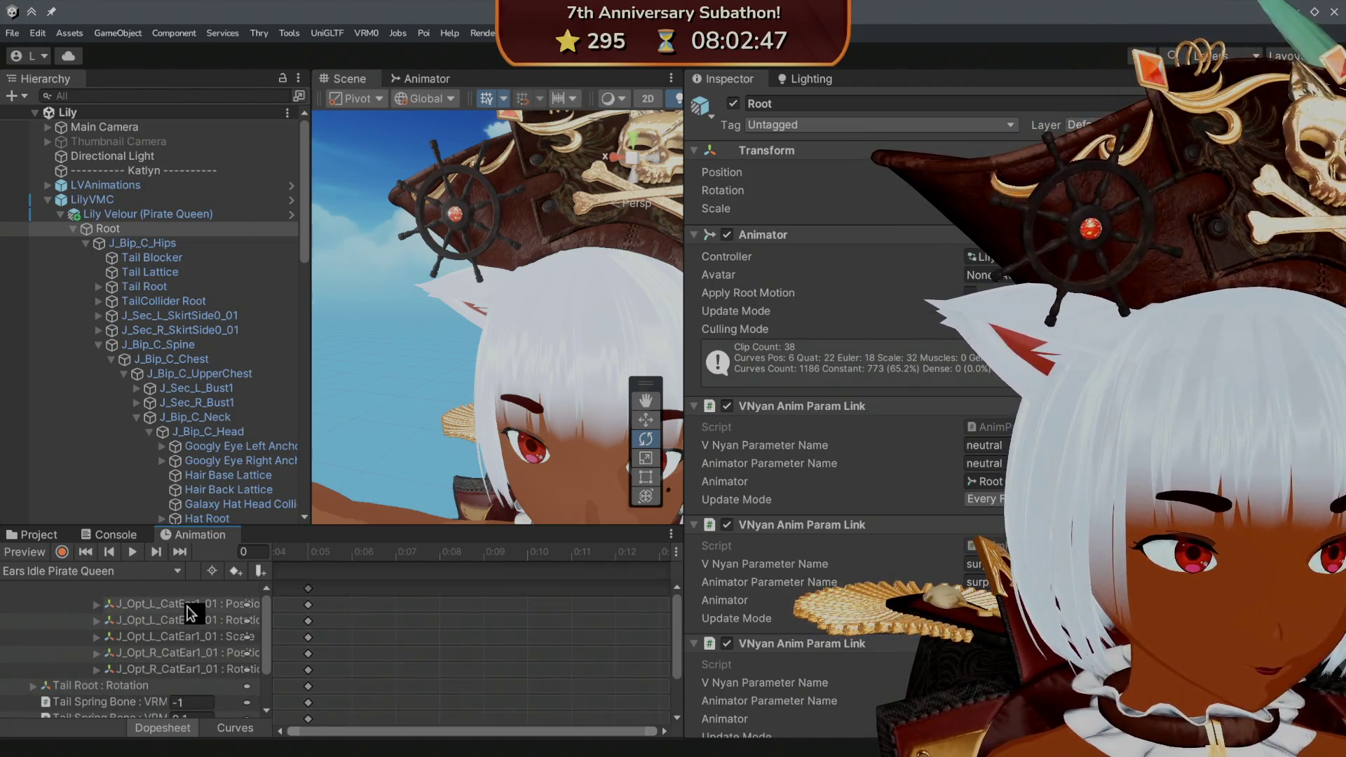
pyautogui.click(168, 572)
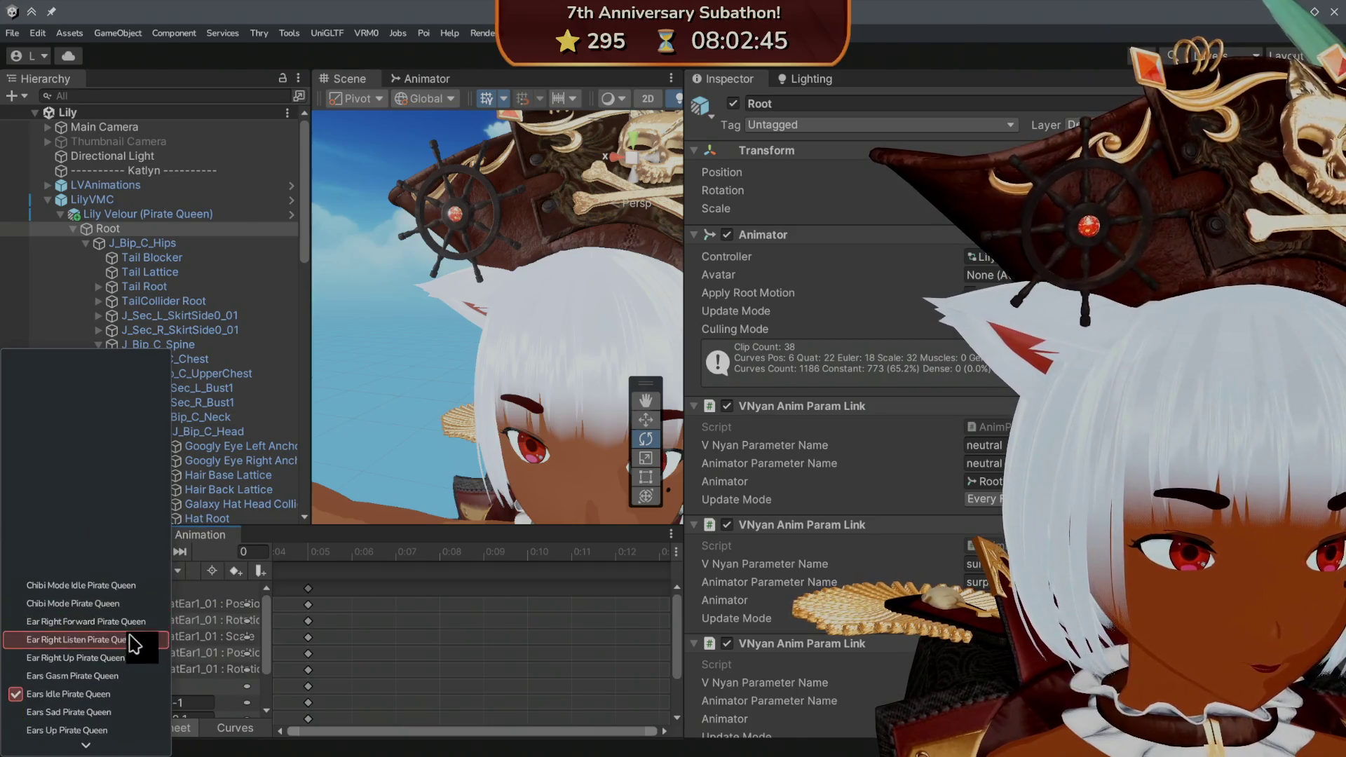
pyautogui.click(141, 704)
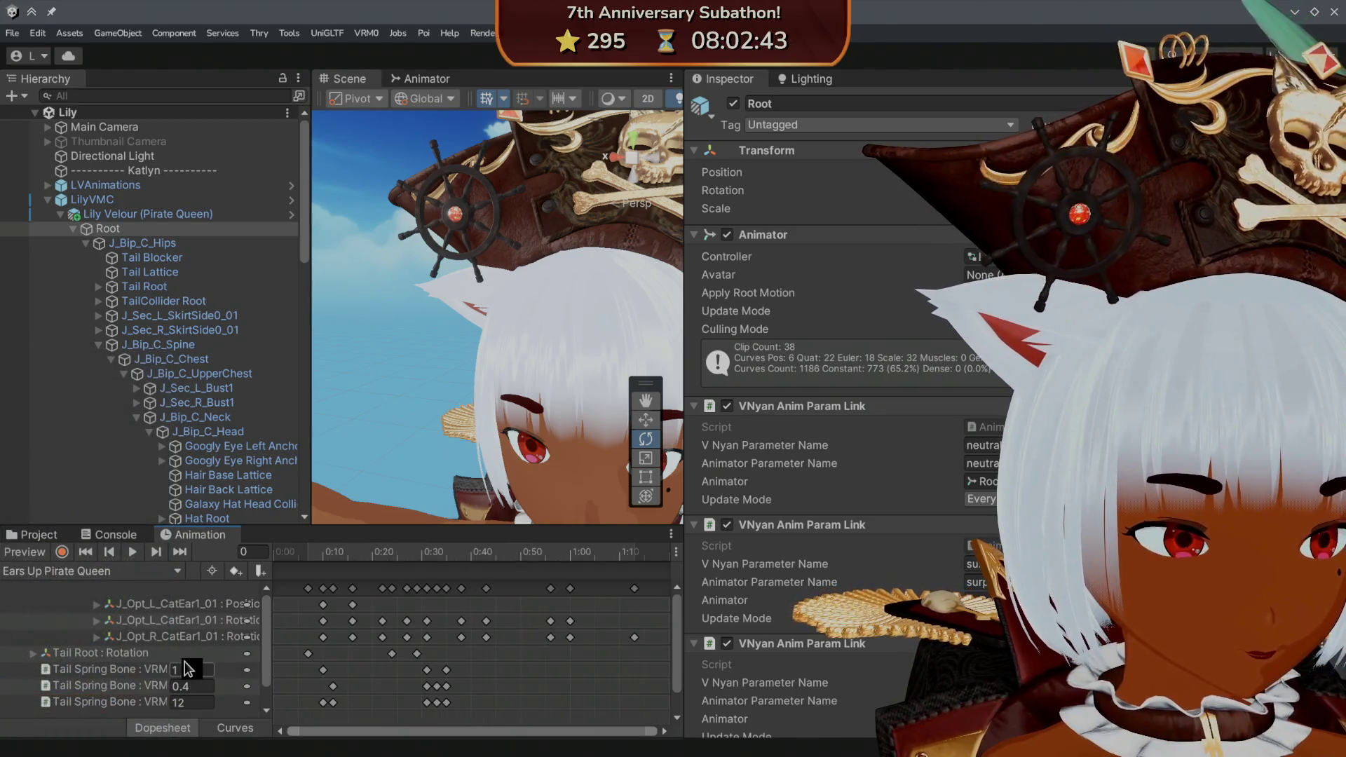
pyautogui.scroll(-1, 168, 652)
pyautogui.scroll(1, 168, 652)
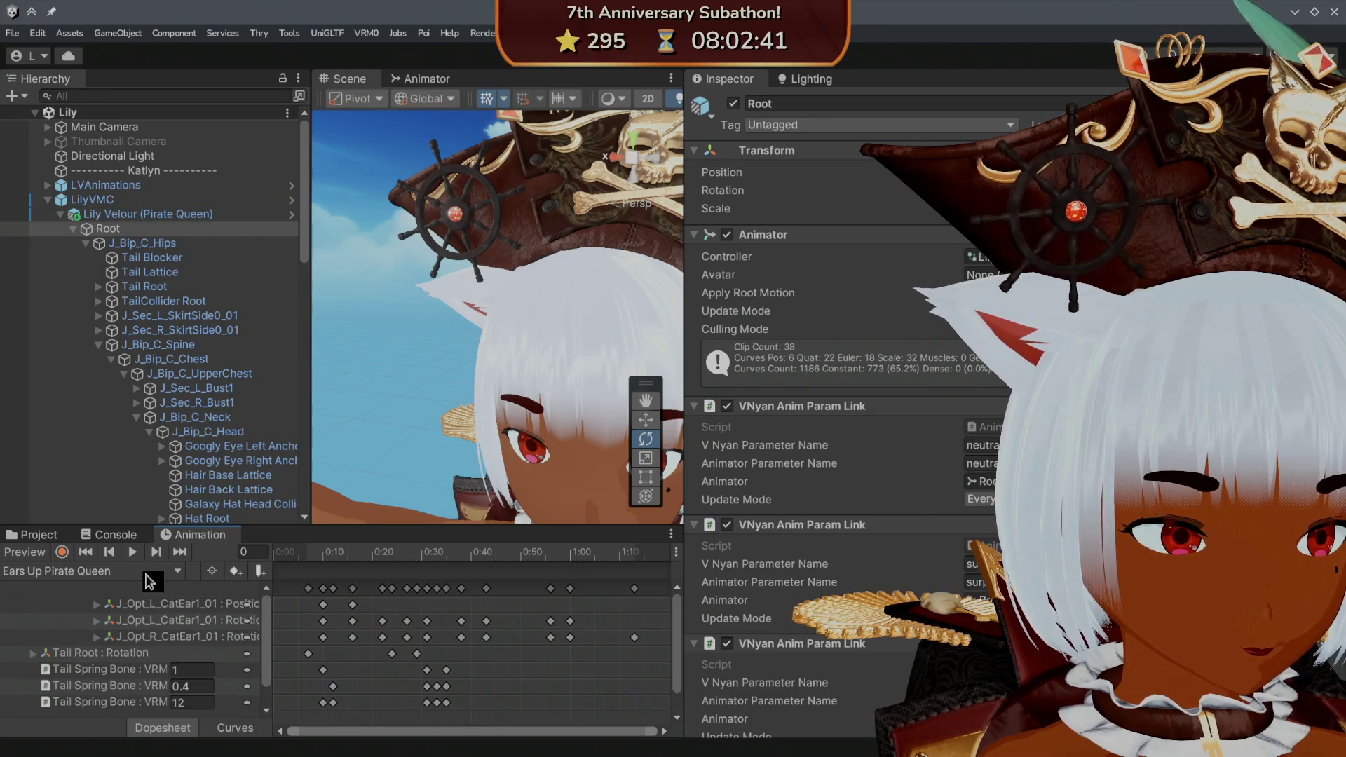
pyautogui.click(151, 574)
pyautogui.scroll(-3, 119, 659)
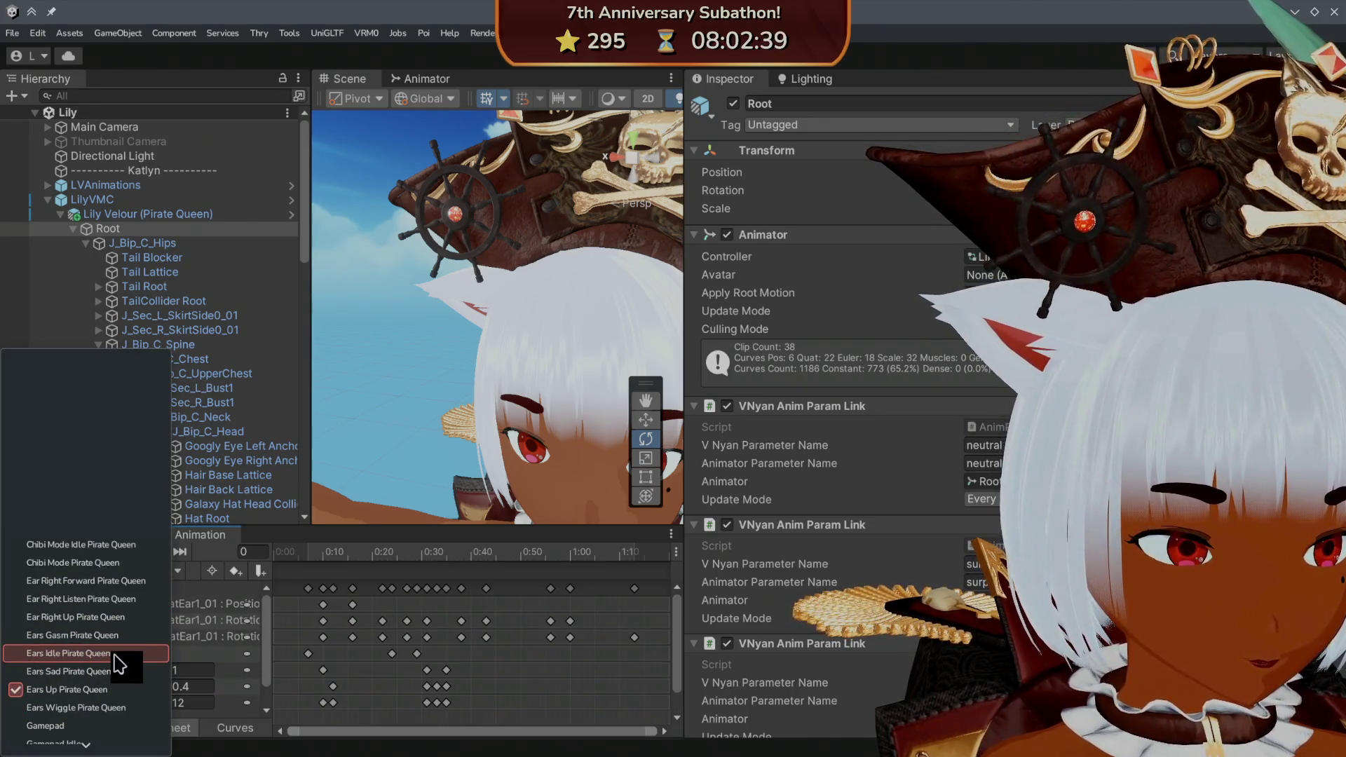
pyautogui.click(281, 552)
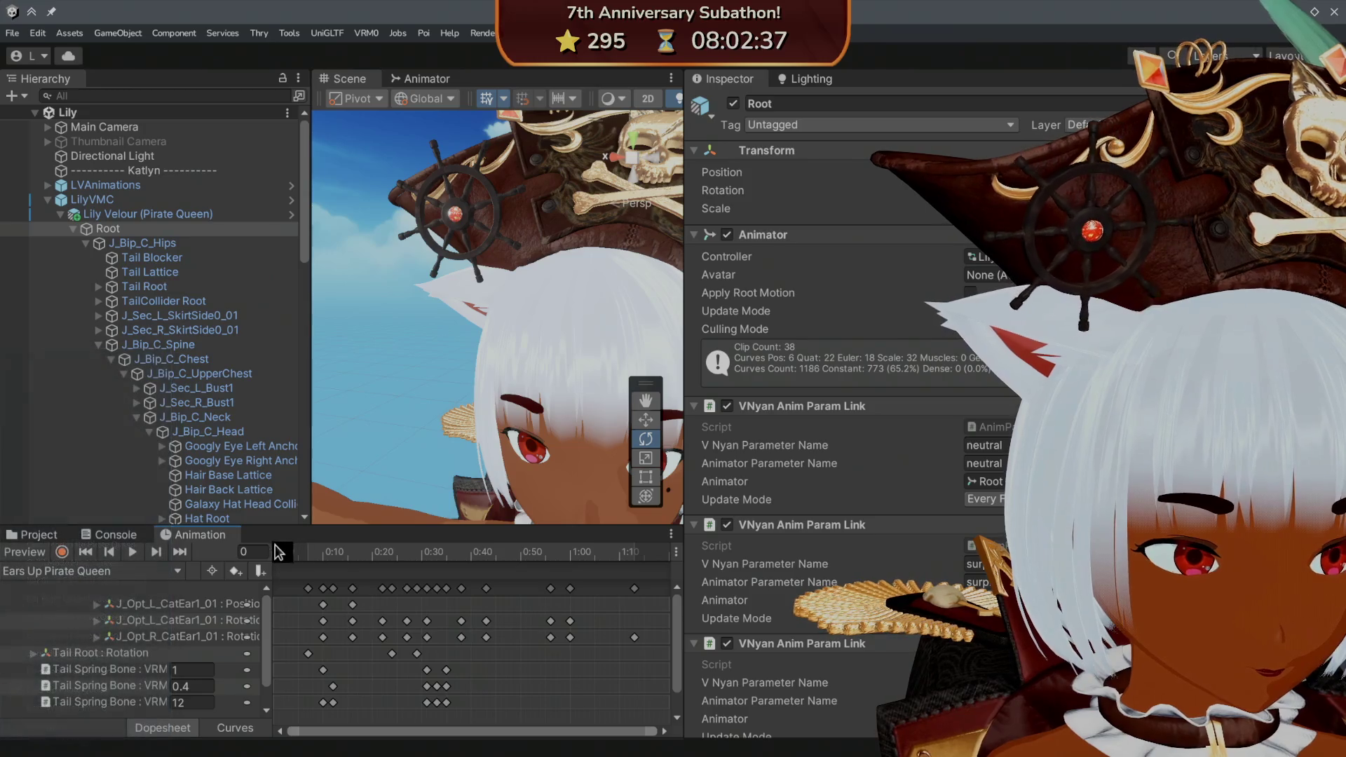
pyautogui.scroll(-10, 139, 305)
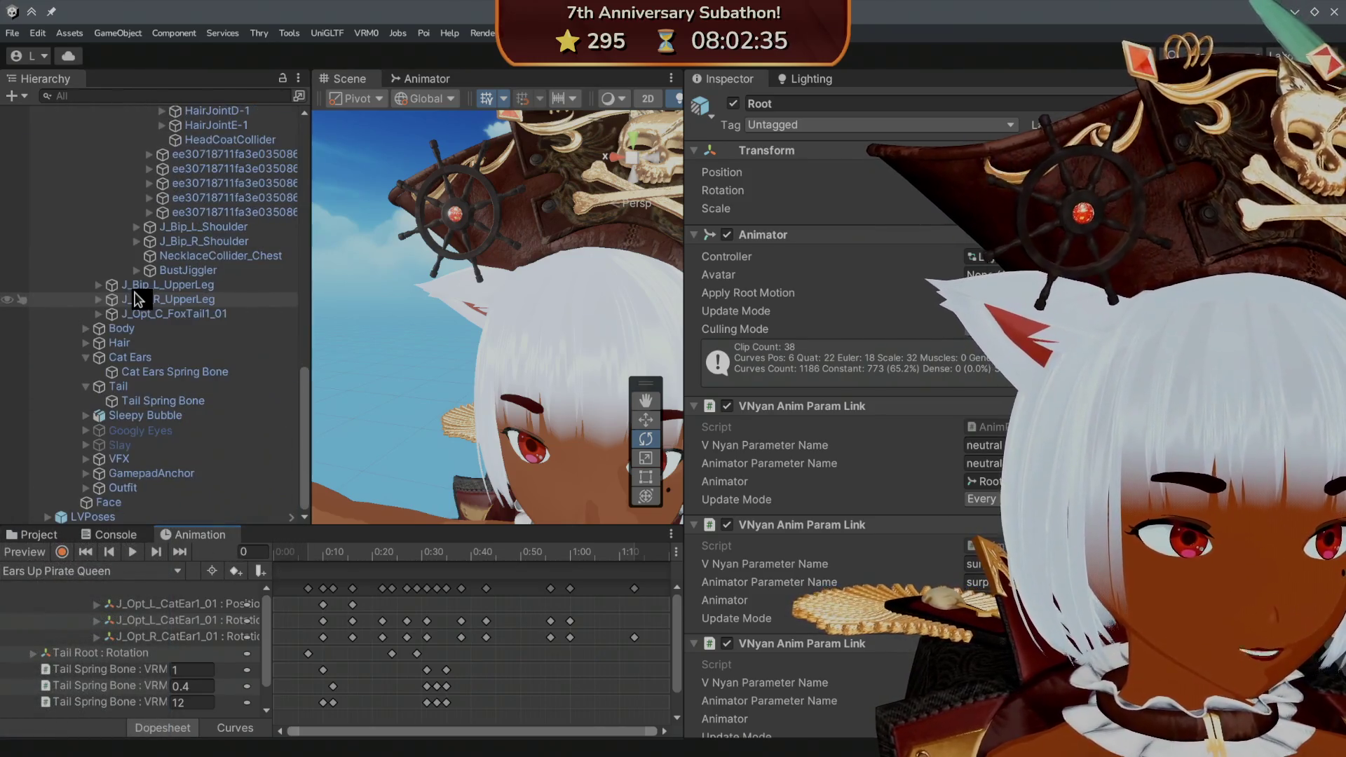
# - Select Cat Ears > Cat Ears Spring Bone and bring up the Stiffness Force value's options
pyautogui.click(137, 357)
pyautogui.click(144, 372)
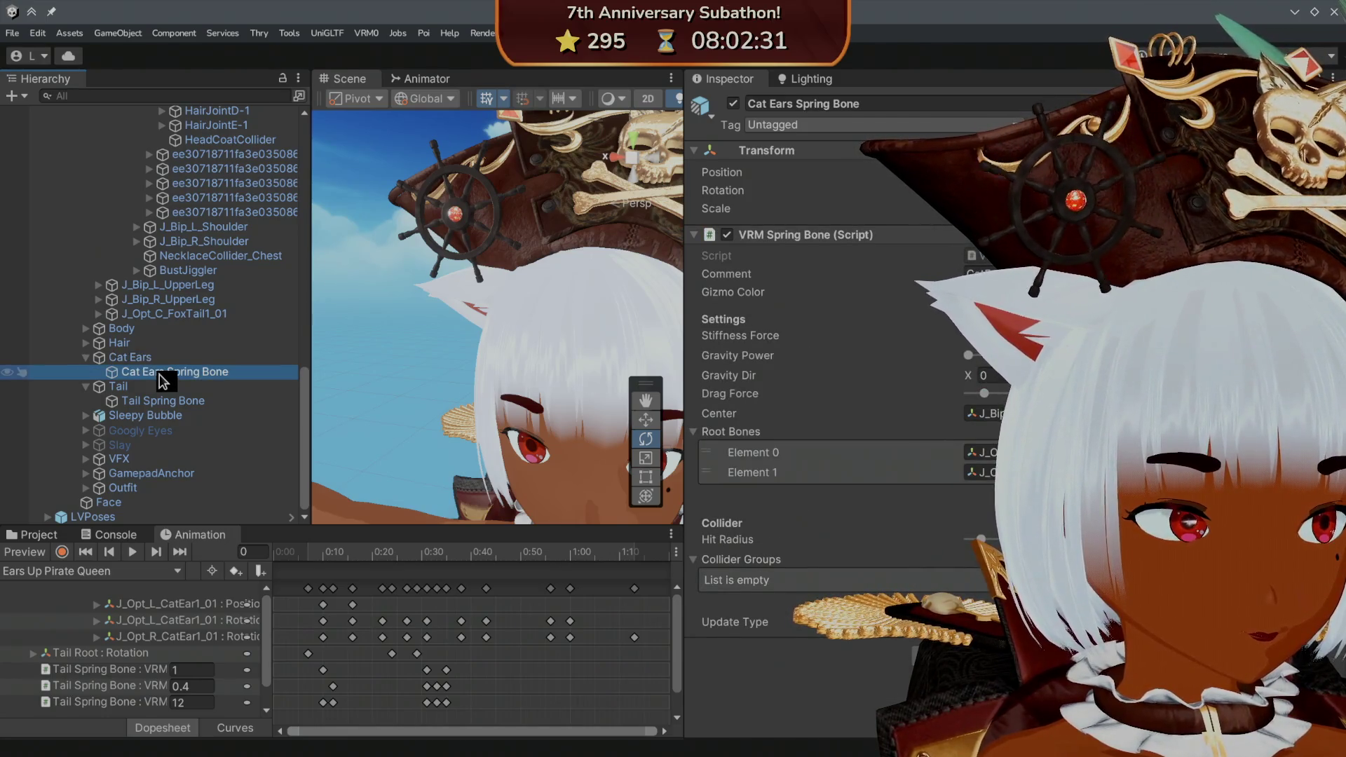
pyautogui.click(740, 336)
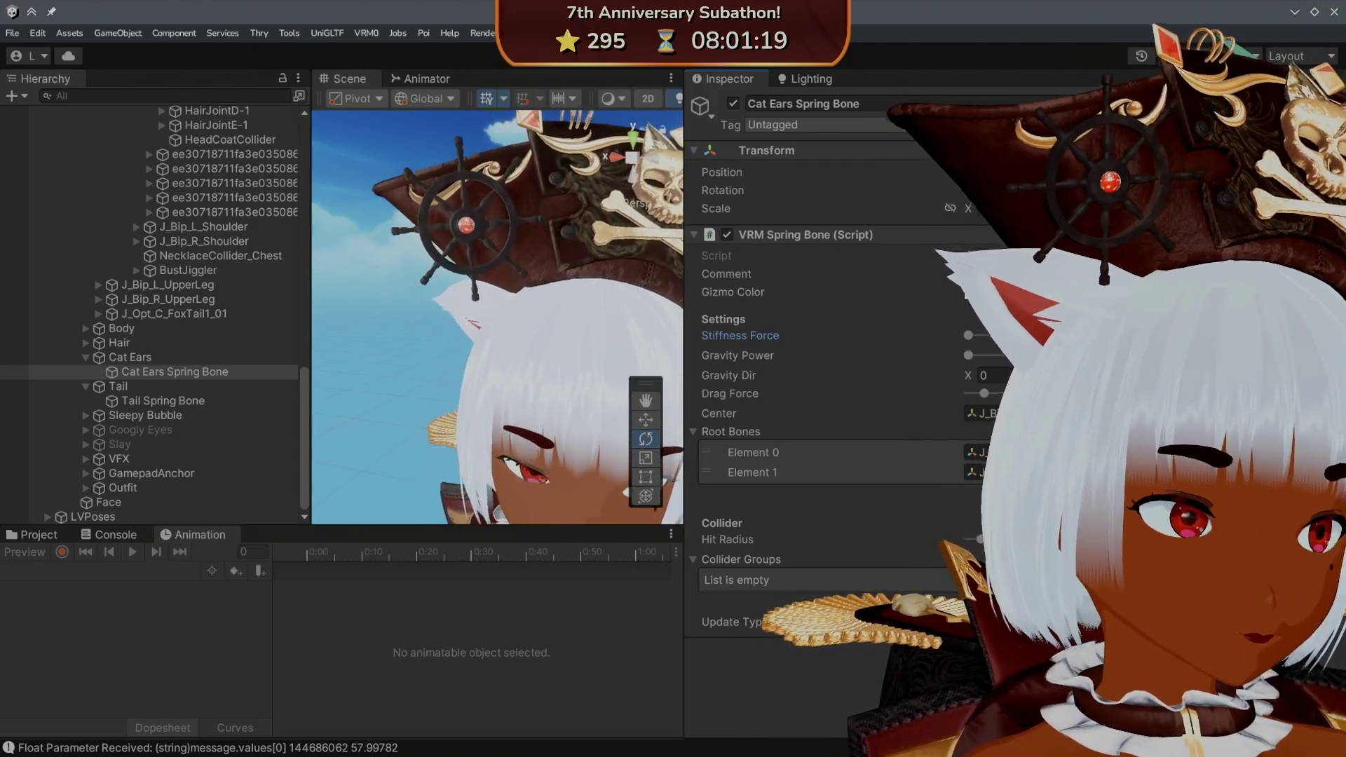
pyautogui.click(740, 335)
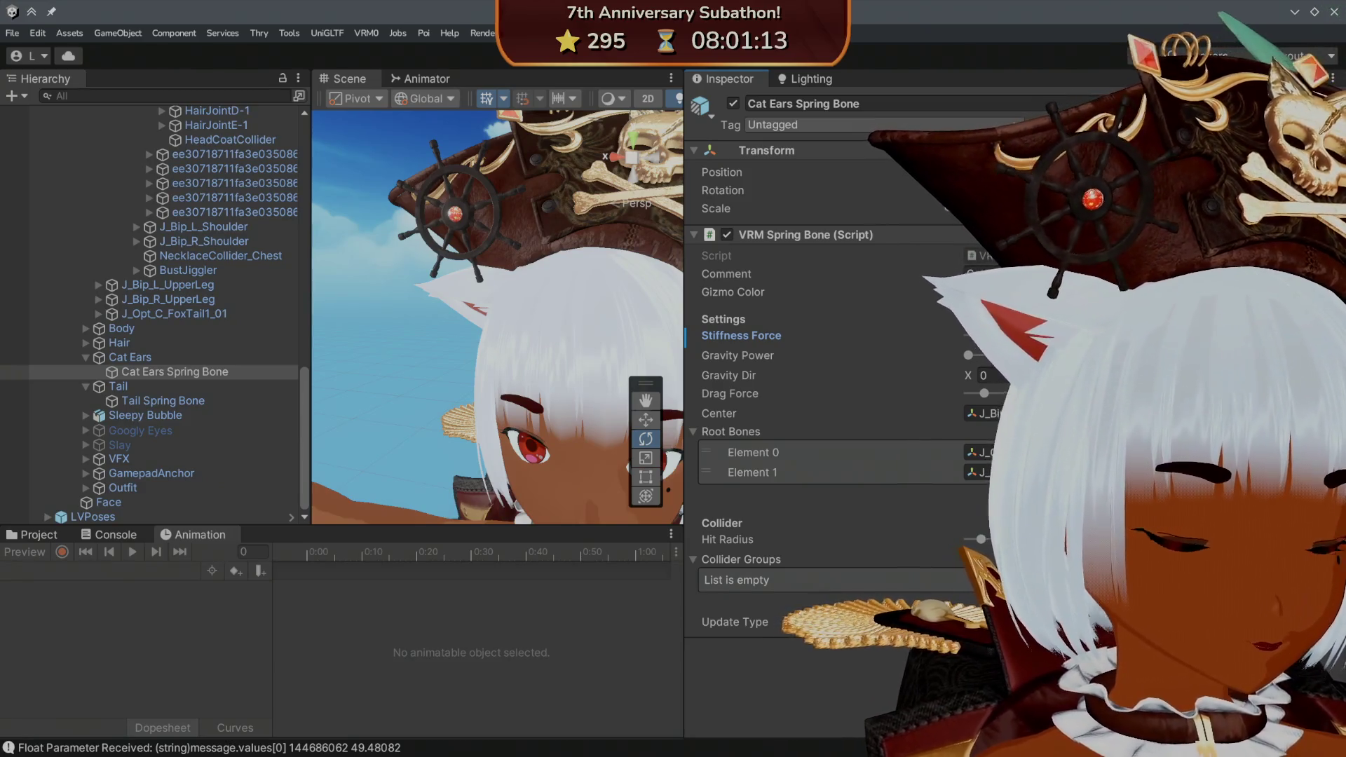
pyautogui.rightClick(771, 326)
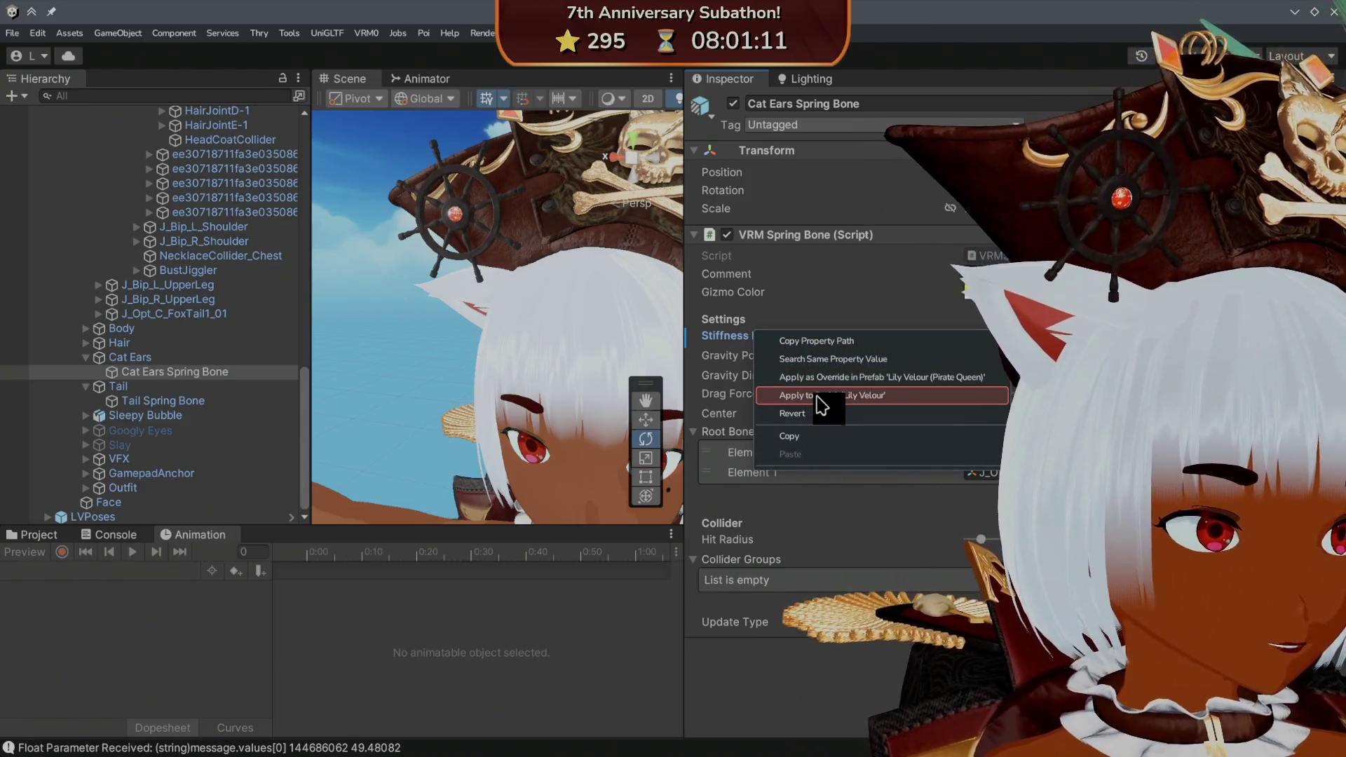
# - Apply Stiffness Force to the Lily Velour prefab and save the project
pyautogui.click(816, 395)
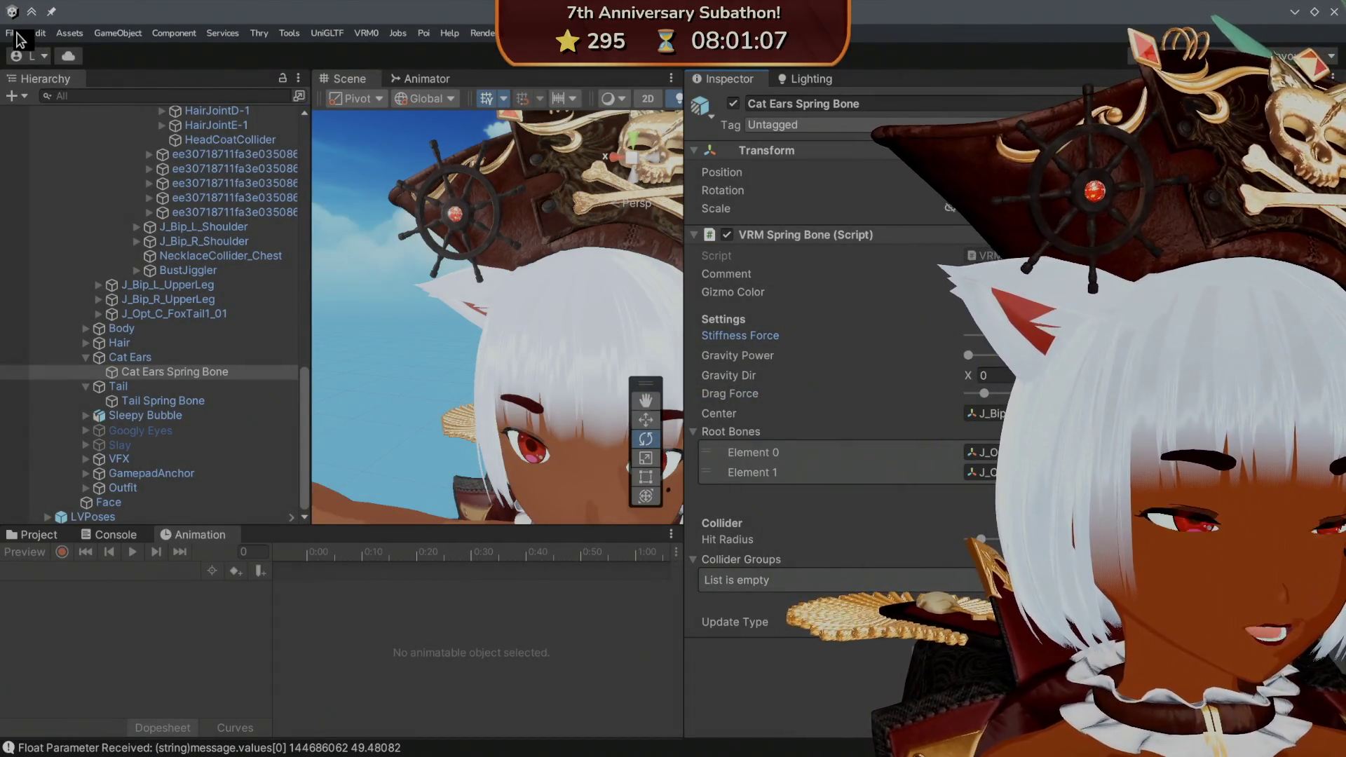
pyautogui.click(14, 34)
pyautogui.click(42, 112)
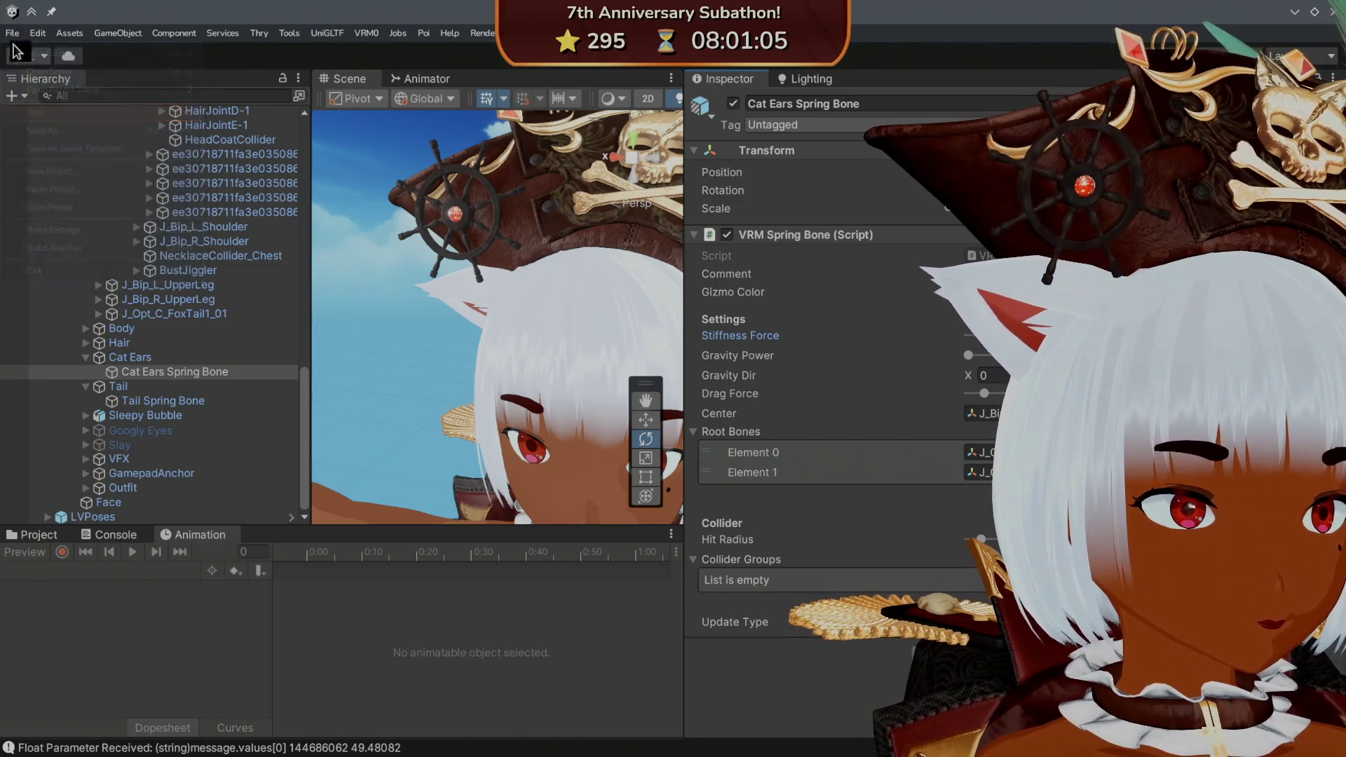
pyautogui.click(16, 35)
pyautogui.click(53, 206)
# - Select Lily Velour (Pirate Queen) and list its prefab overrides
pyautogui.scroll(10, 167, 210)
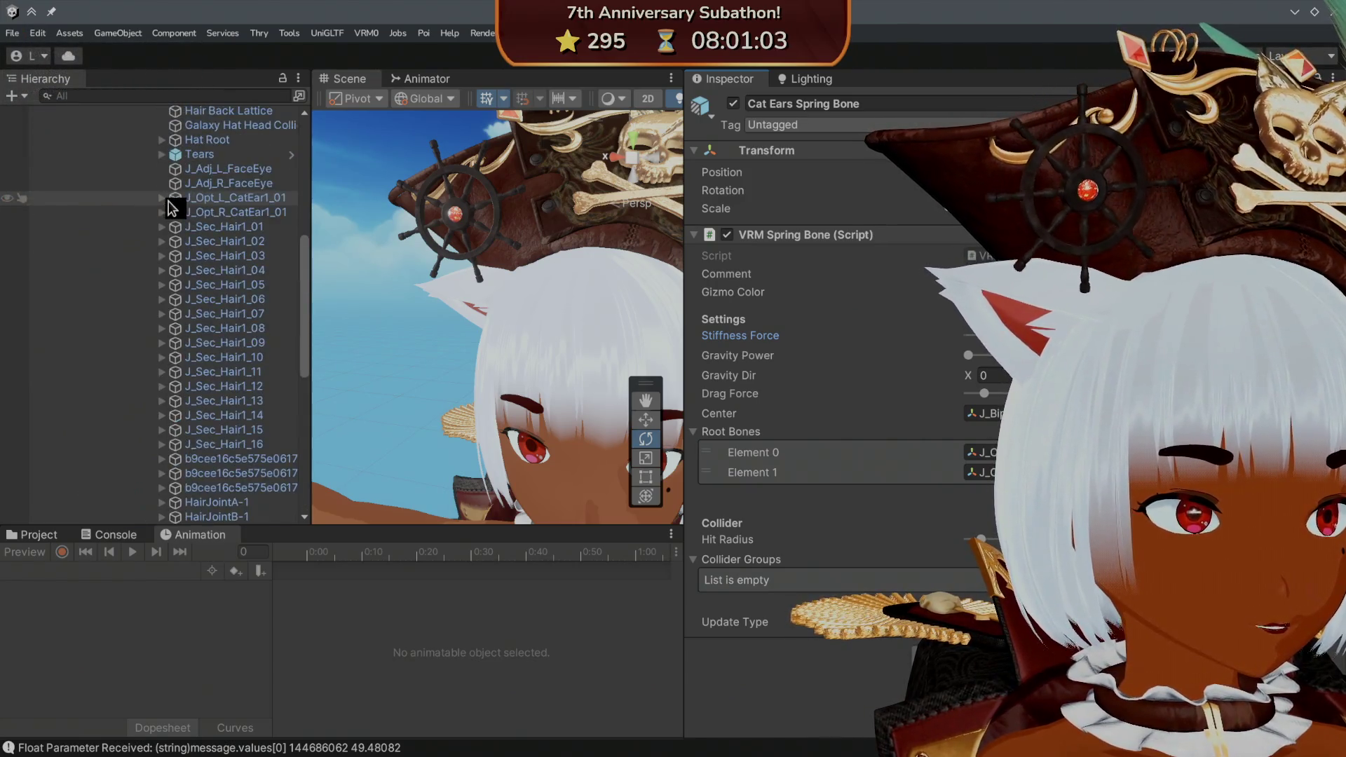
pyautogui.click(169, 212)
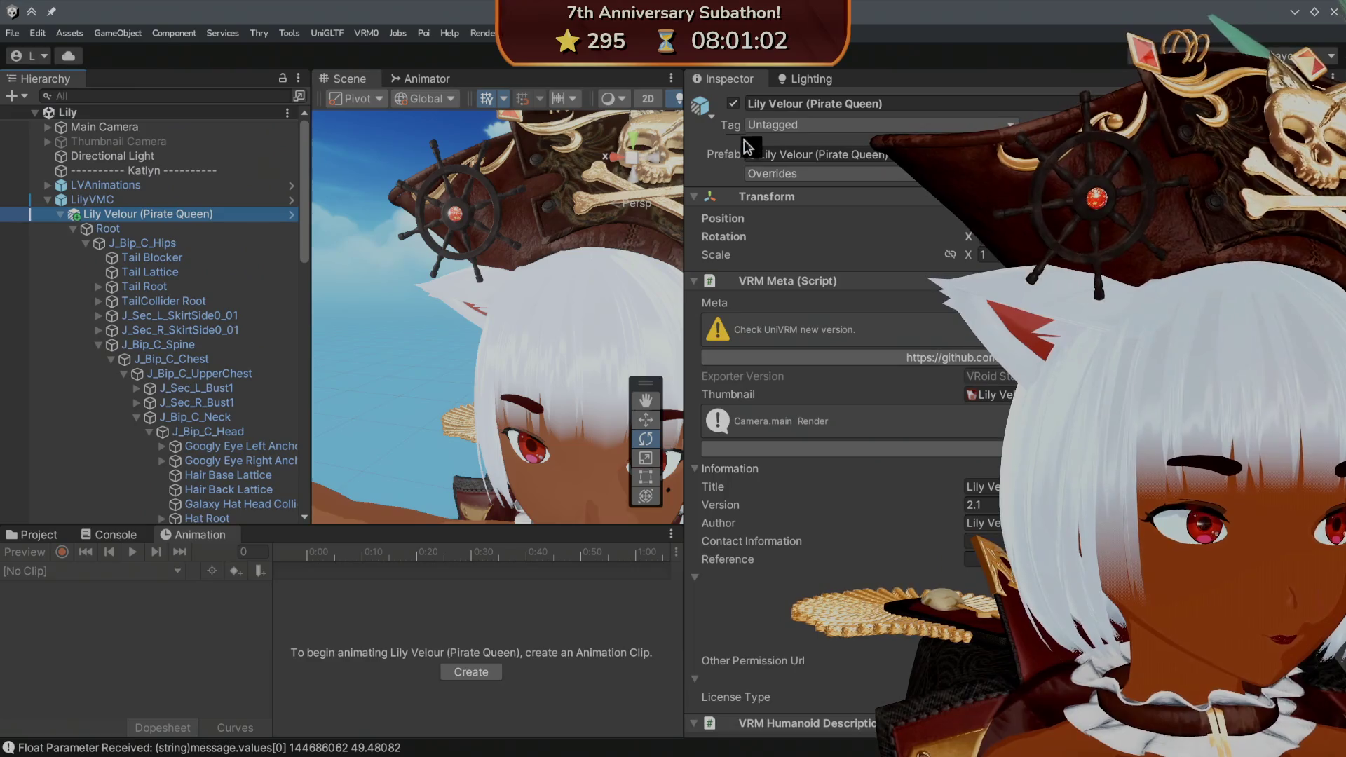
pyautogui.click(778, 174)
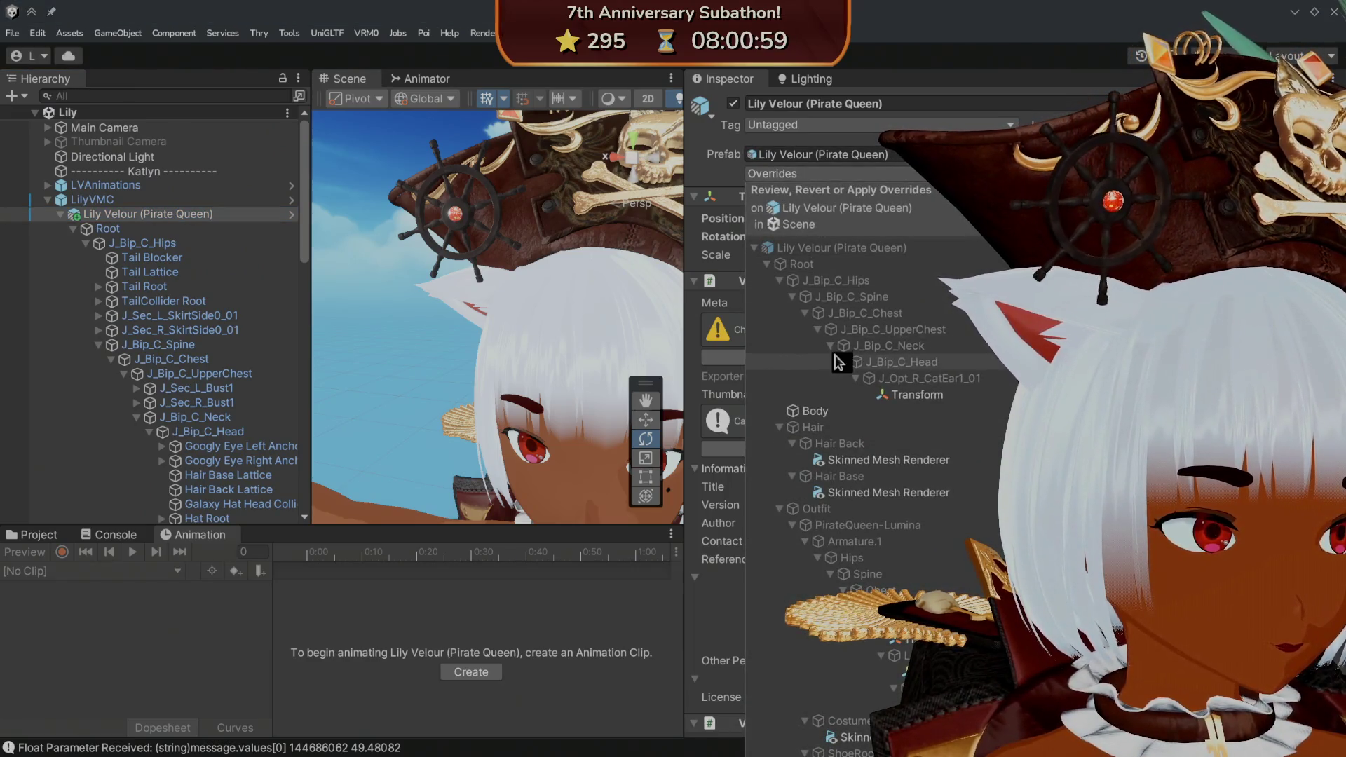
# - Toggle the J_Bip_C_Hips, Hair and Outfit override branches and revert the Body override
pyautogui.click(776, 278)
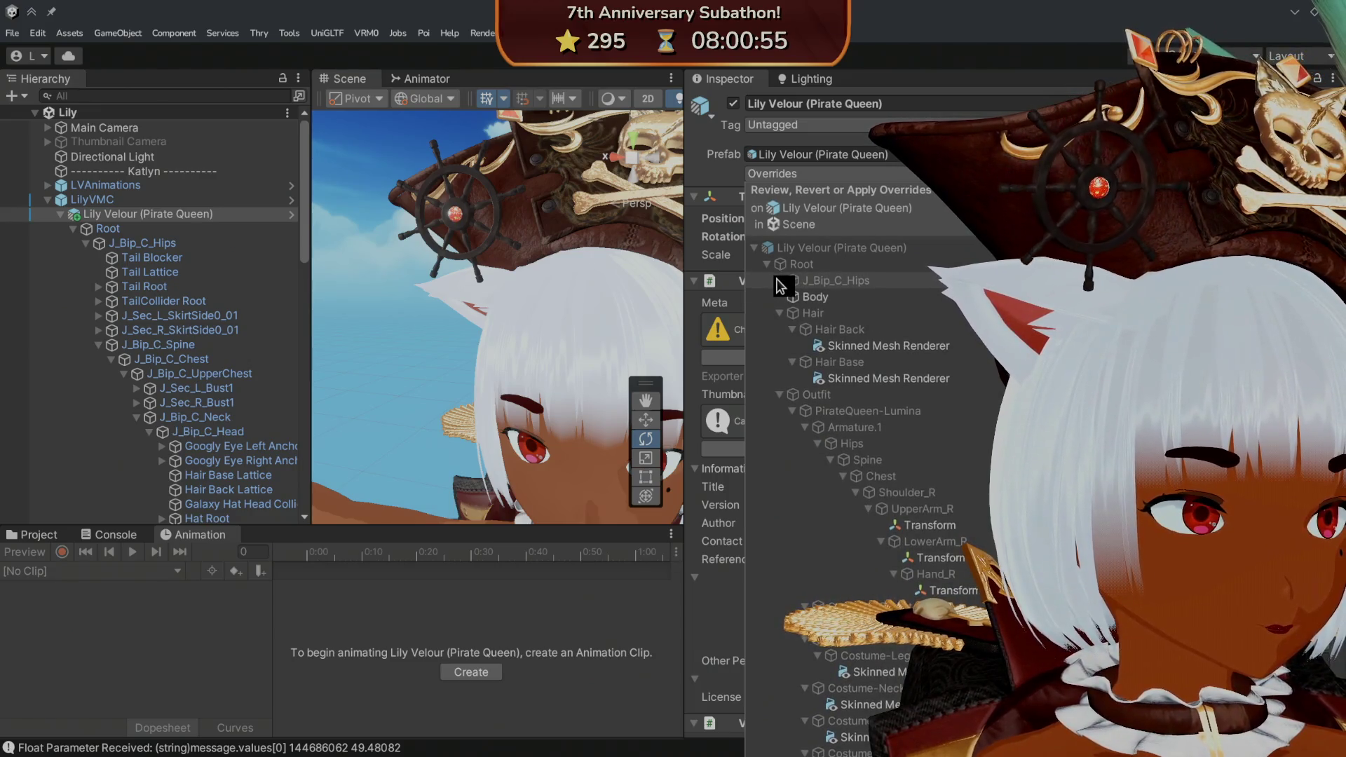
pyautogui.click(780, 279)
pyautogui.click(779, 279)
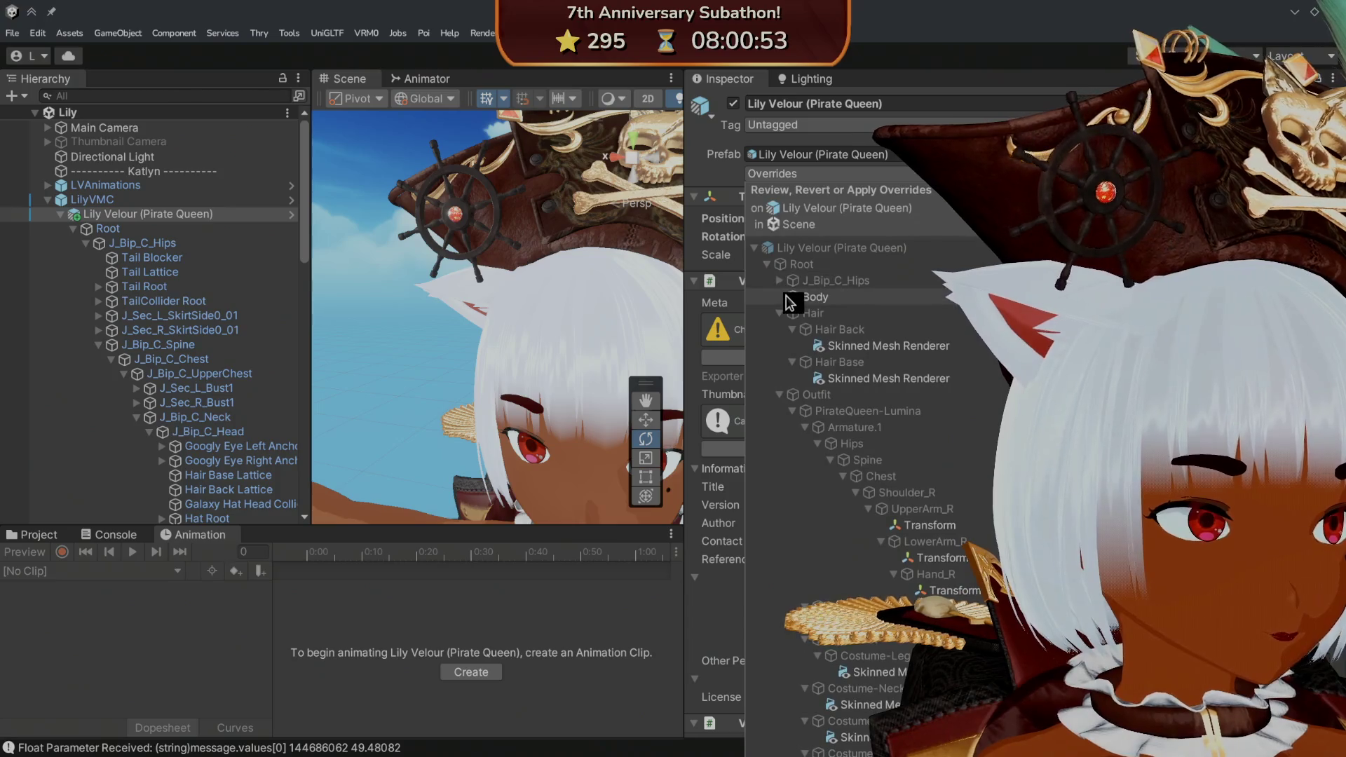
pyautogui.click(780, 313)
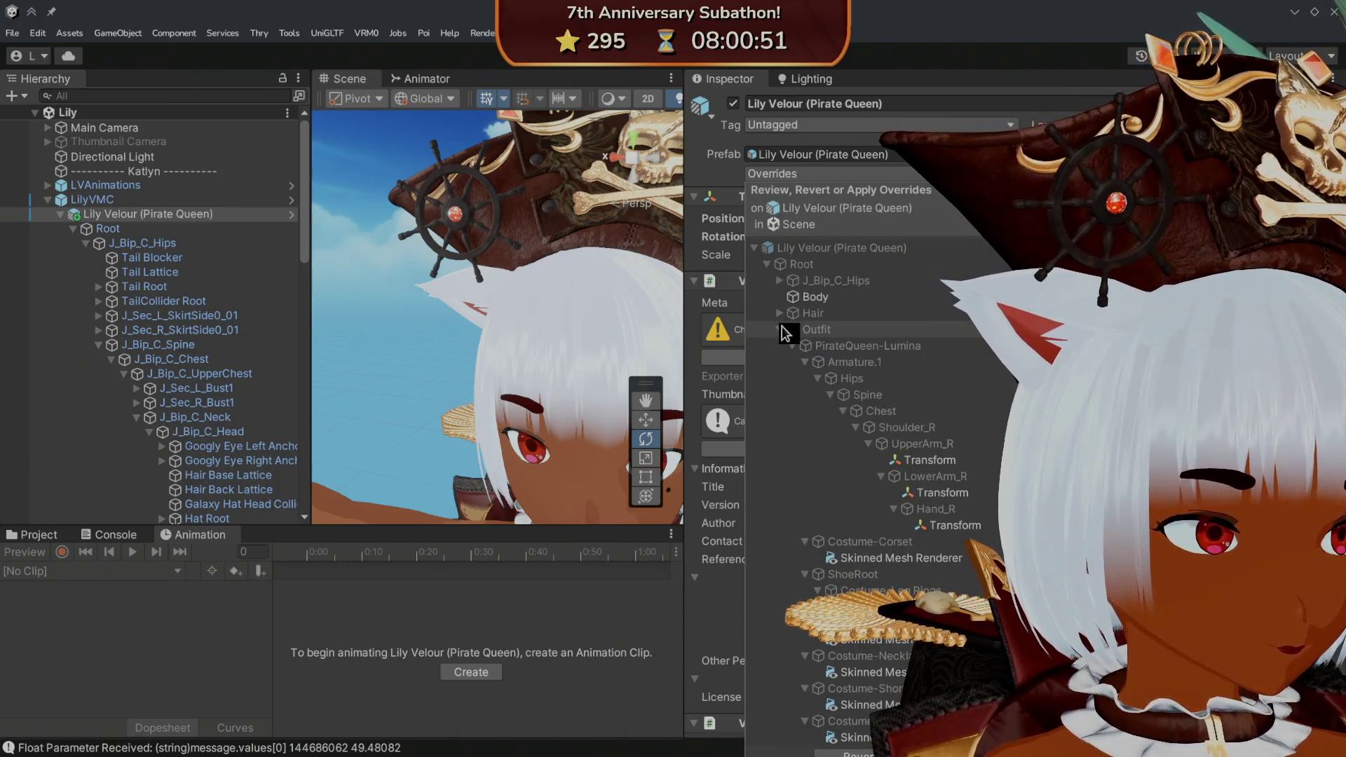
pyautogui.click(782, 327)
pyautogui.click(798, 297)
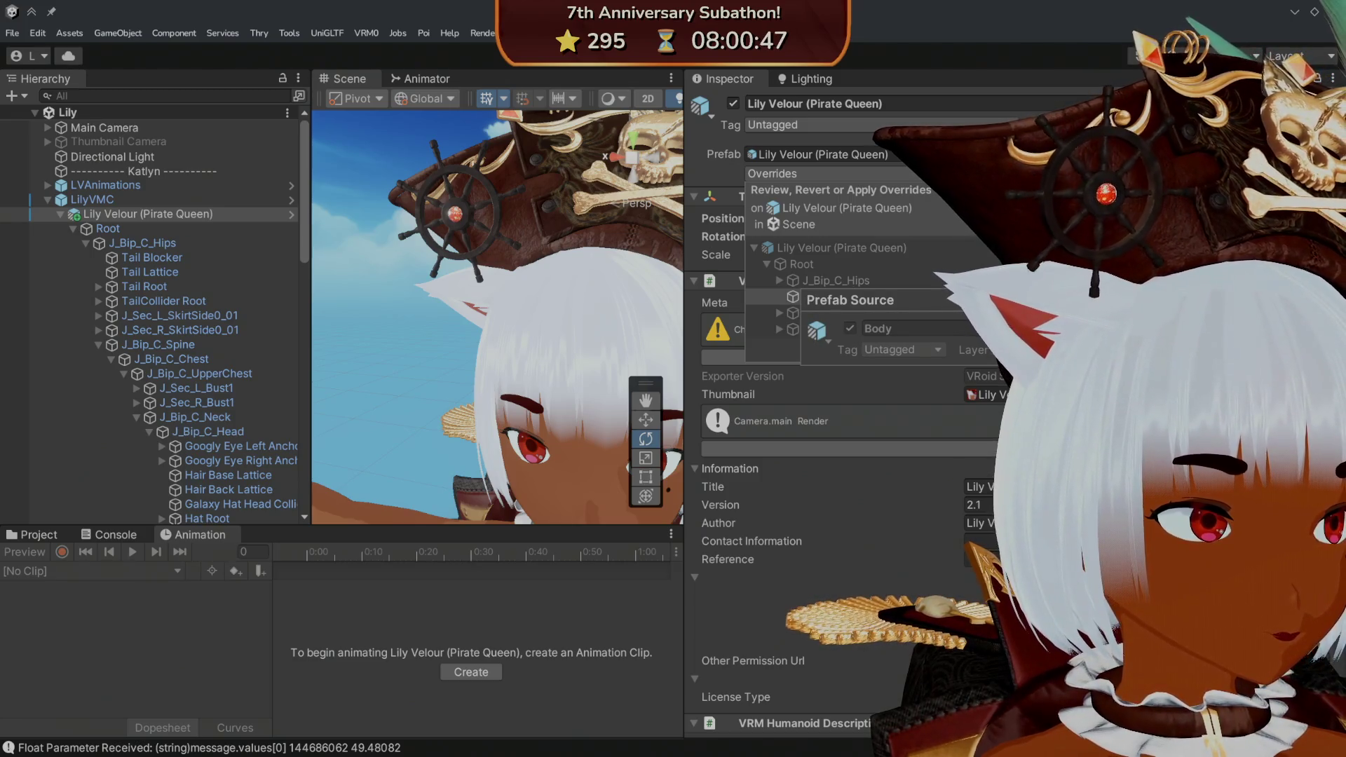
pyautogui.click(1094, 300)
# - Compare Hair Back's renderer and the J_Opt_R_CatEar1_01 transform against the prefab source
pyautogui.click(778, 297)
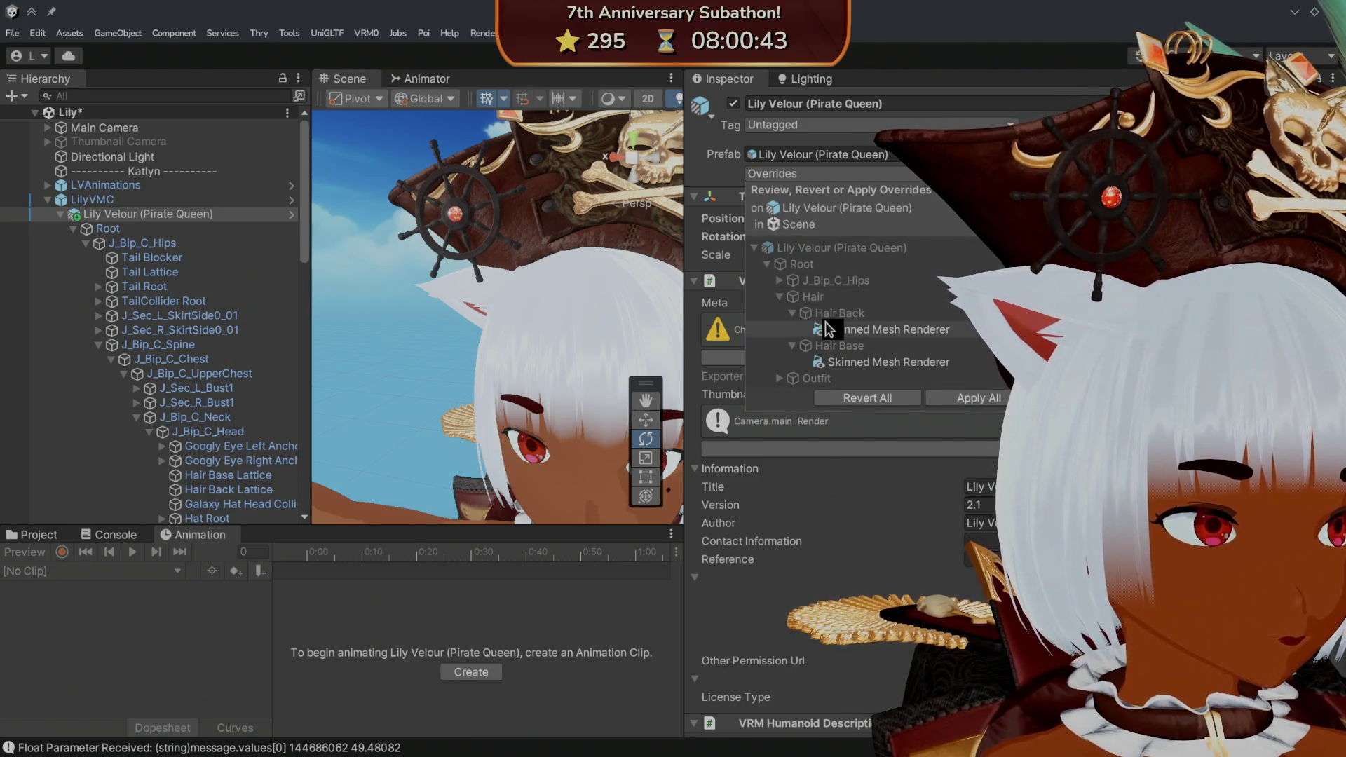
pyautogui.click(829, 329)
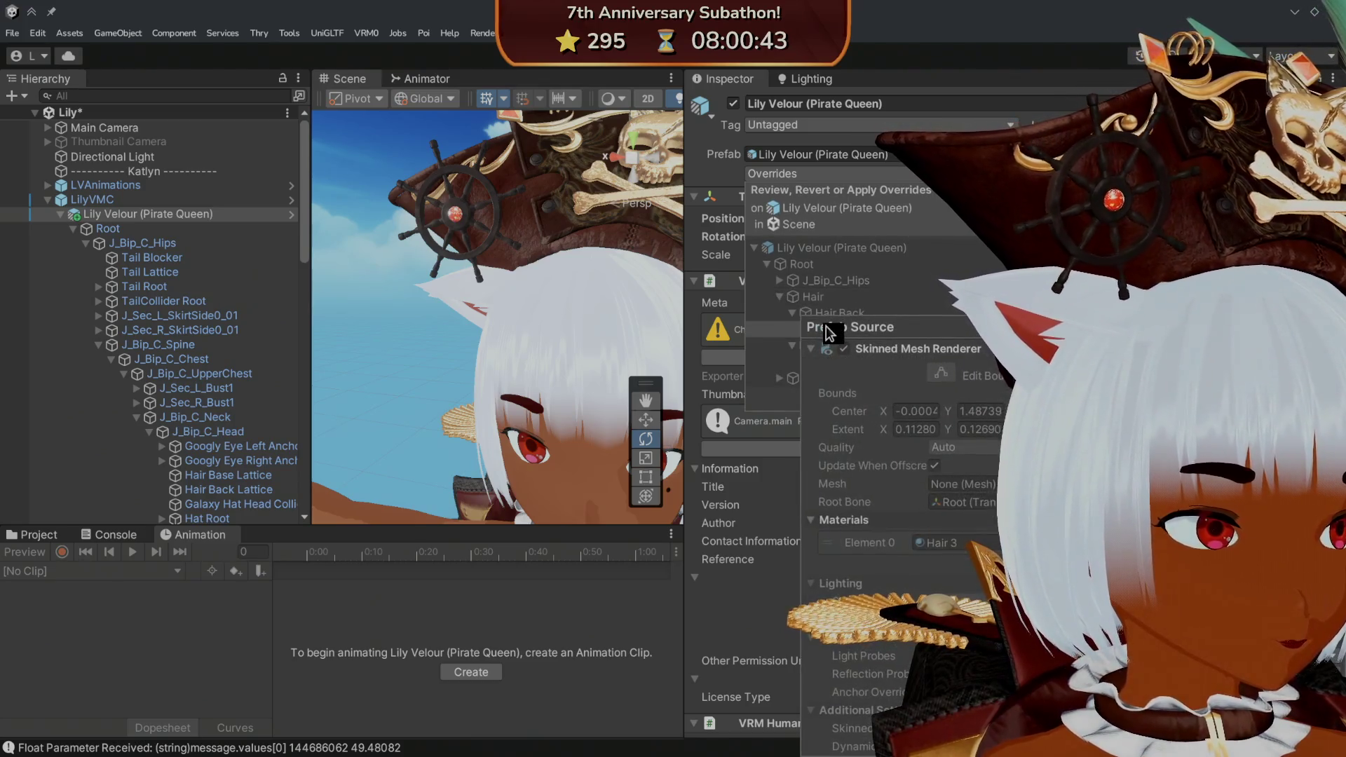
pyautogui.click(780, 296)
pyautogui.click(780, 280)
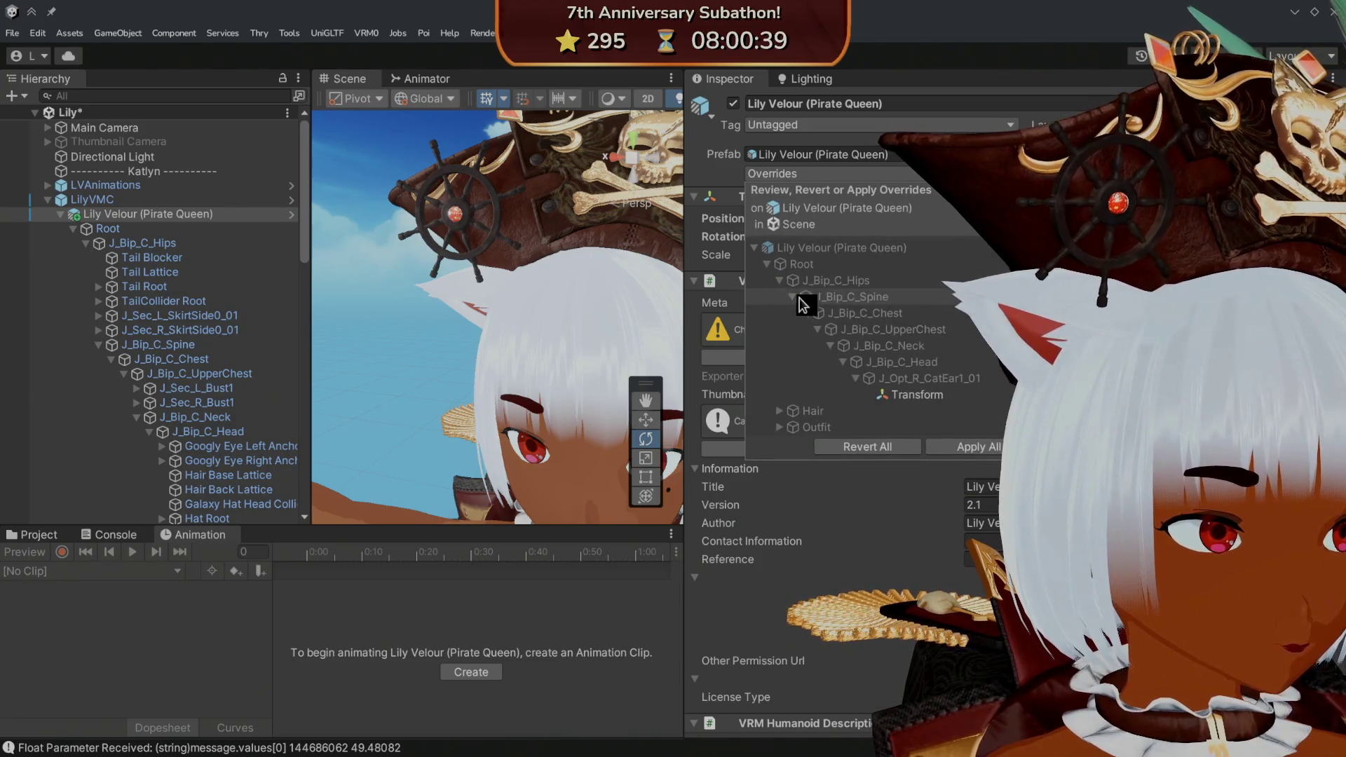
pyautogui.click(911, 390)
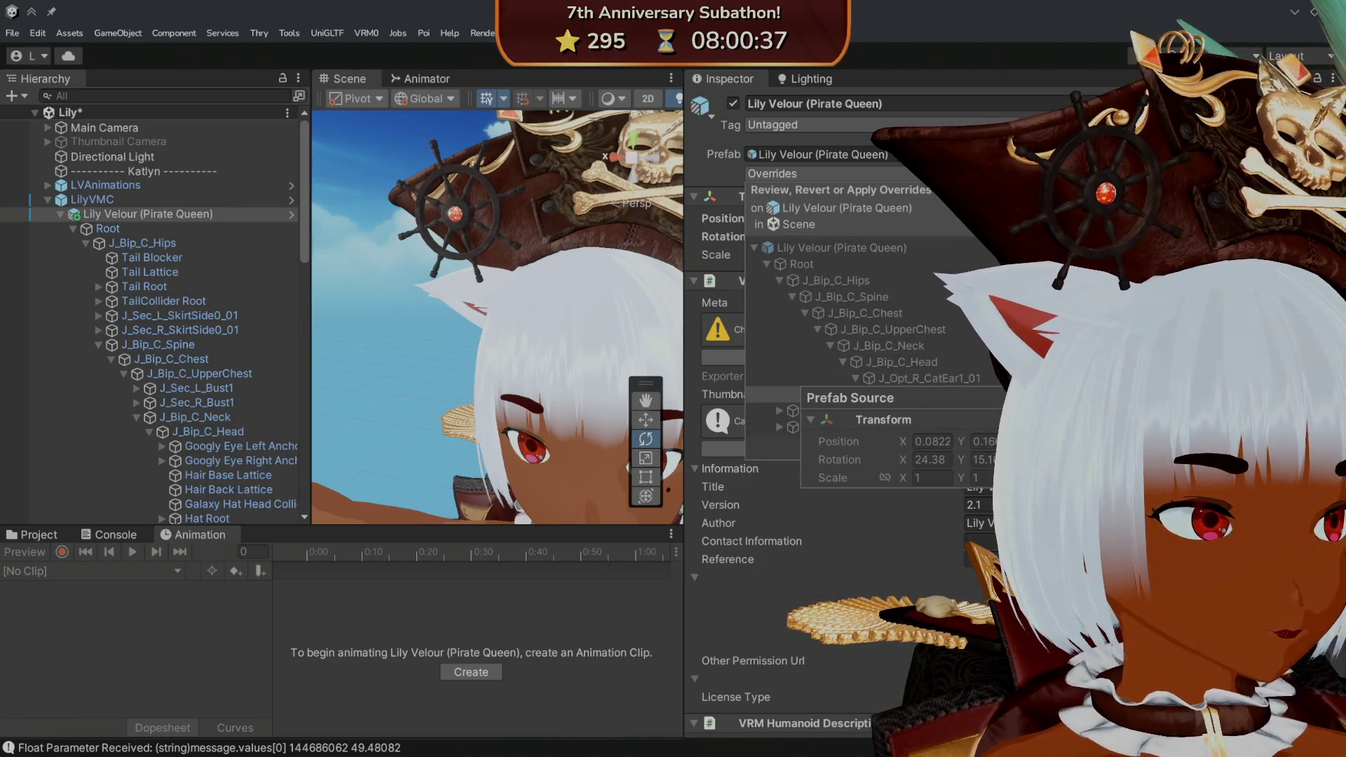
pyautogui.click(961, 346)
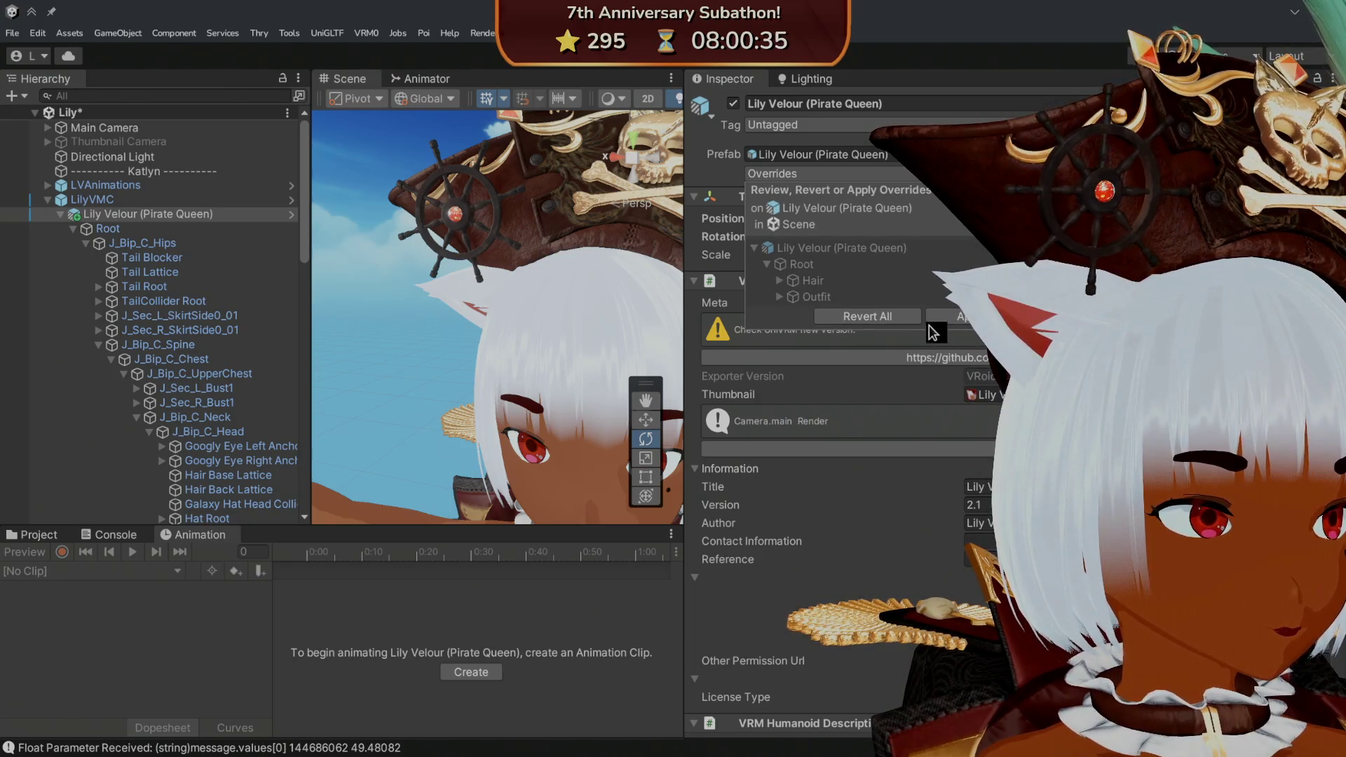
# - Compare the Hair Back and Hair Base renderers, expand Outfit, then close the overrides list
pyautogui.click(778, 280)
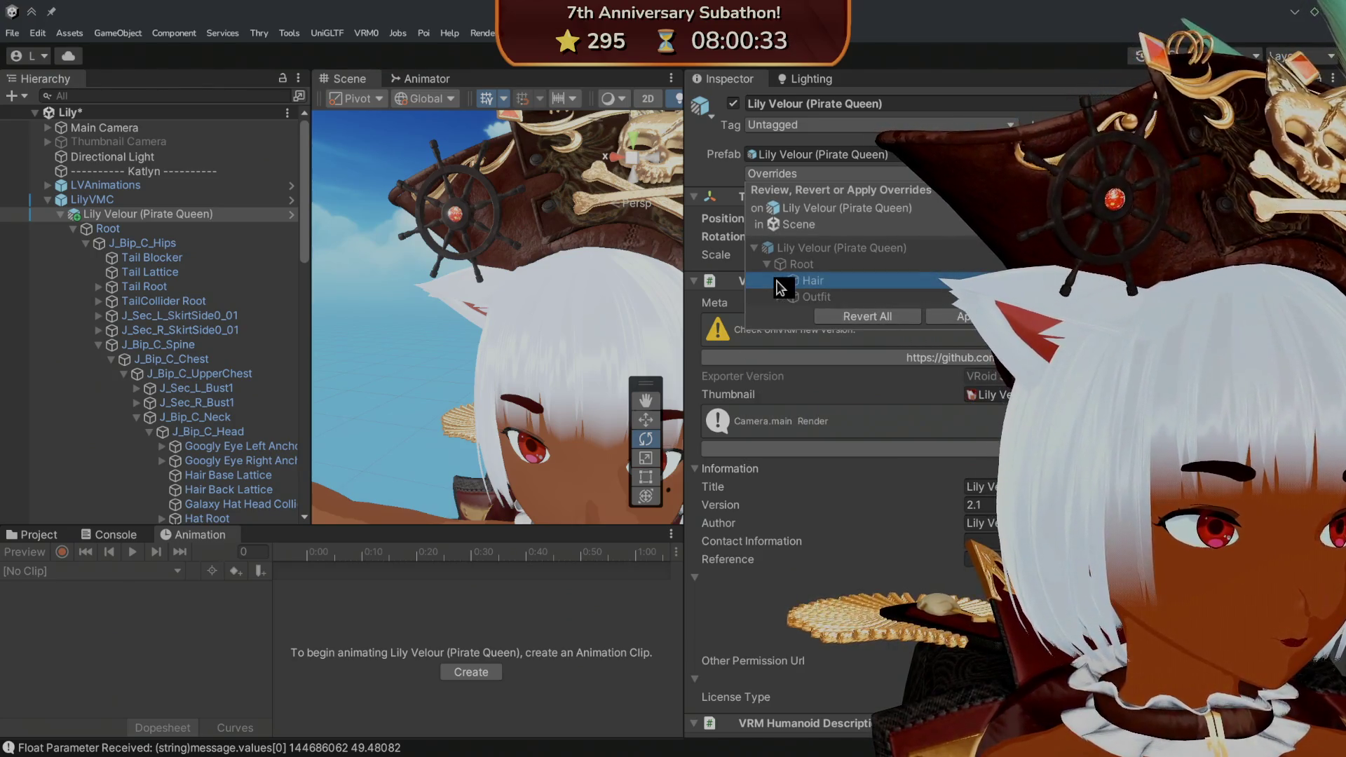
pyautogui.click(779, 281)
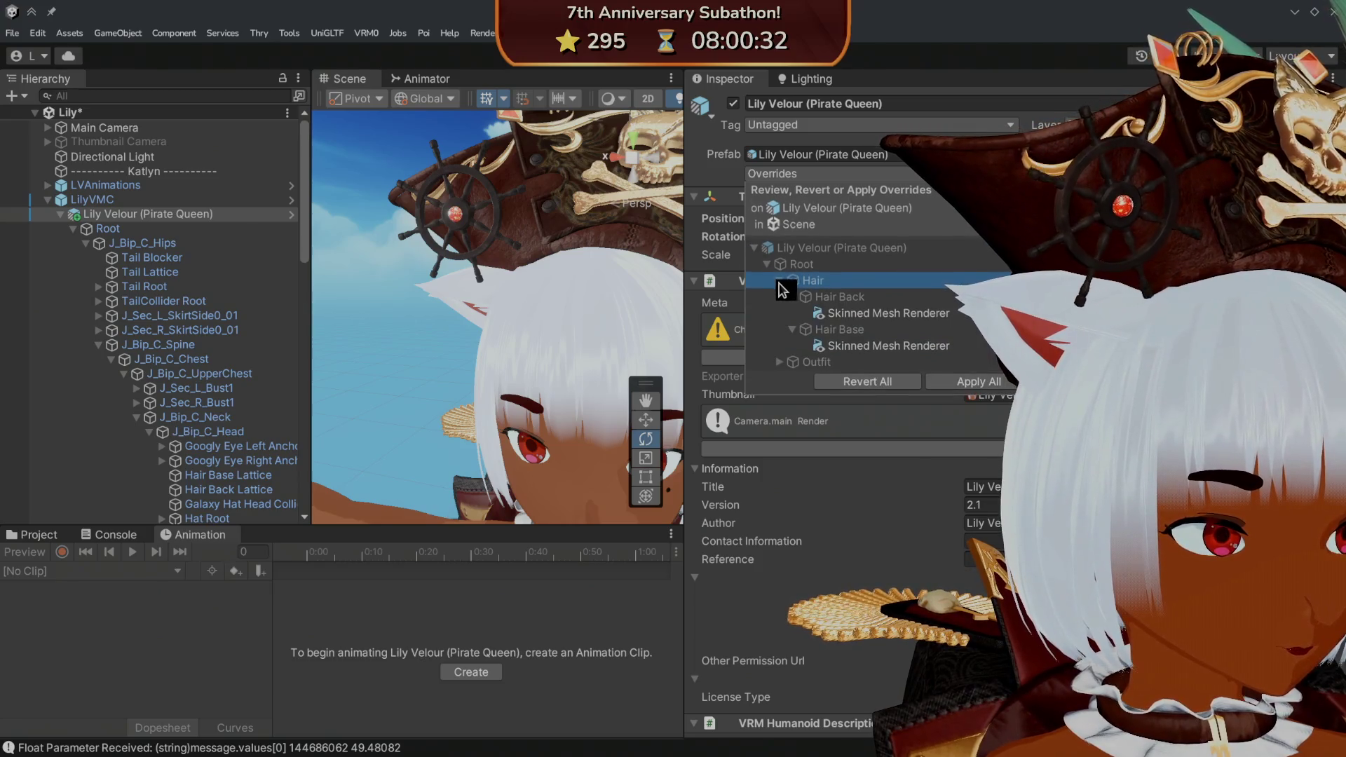
pyautogui.click(840, 309)
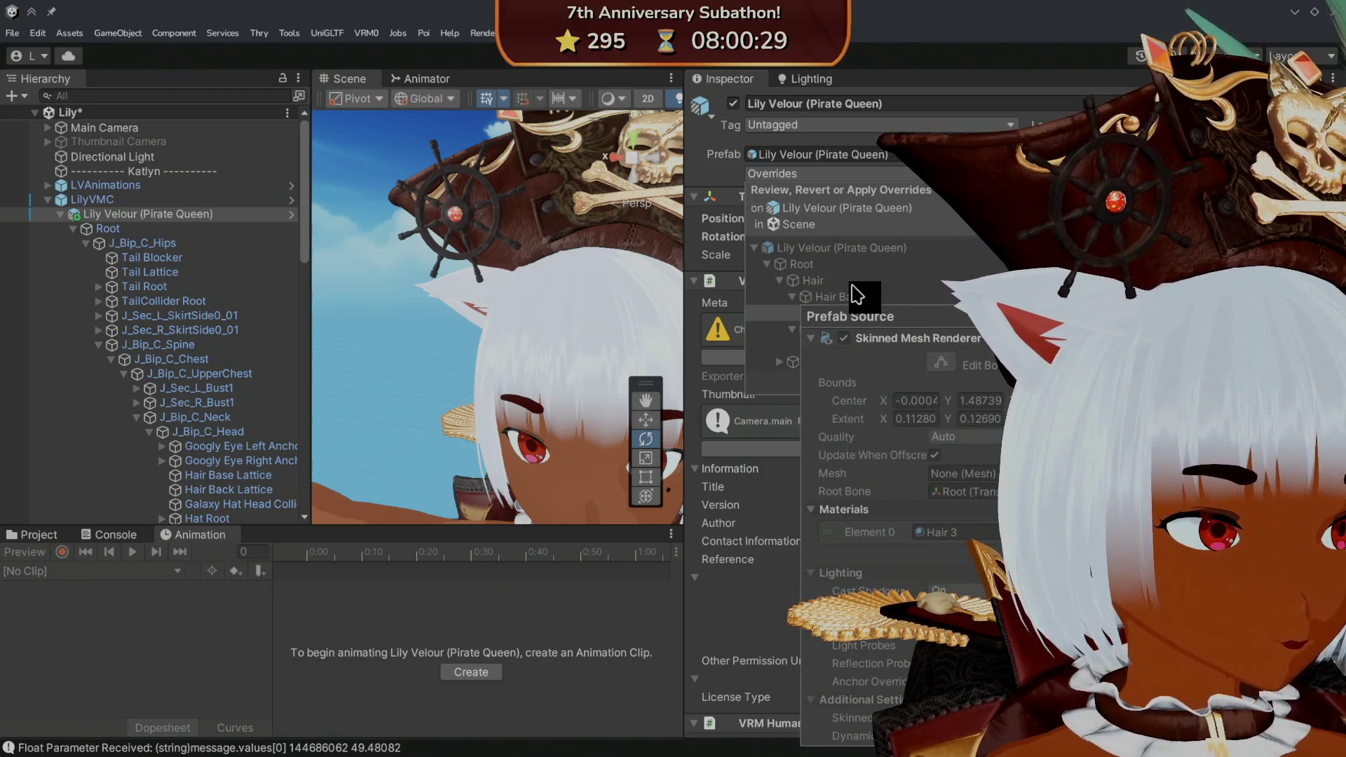
pyautogui.click(791, 332)
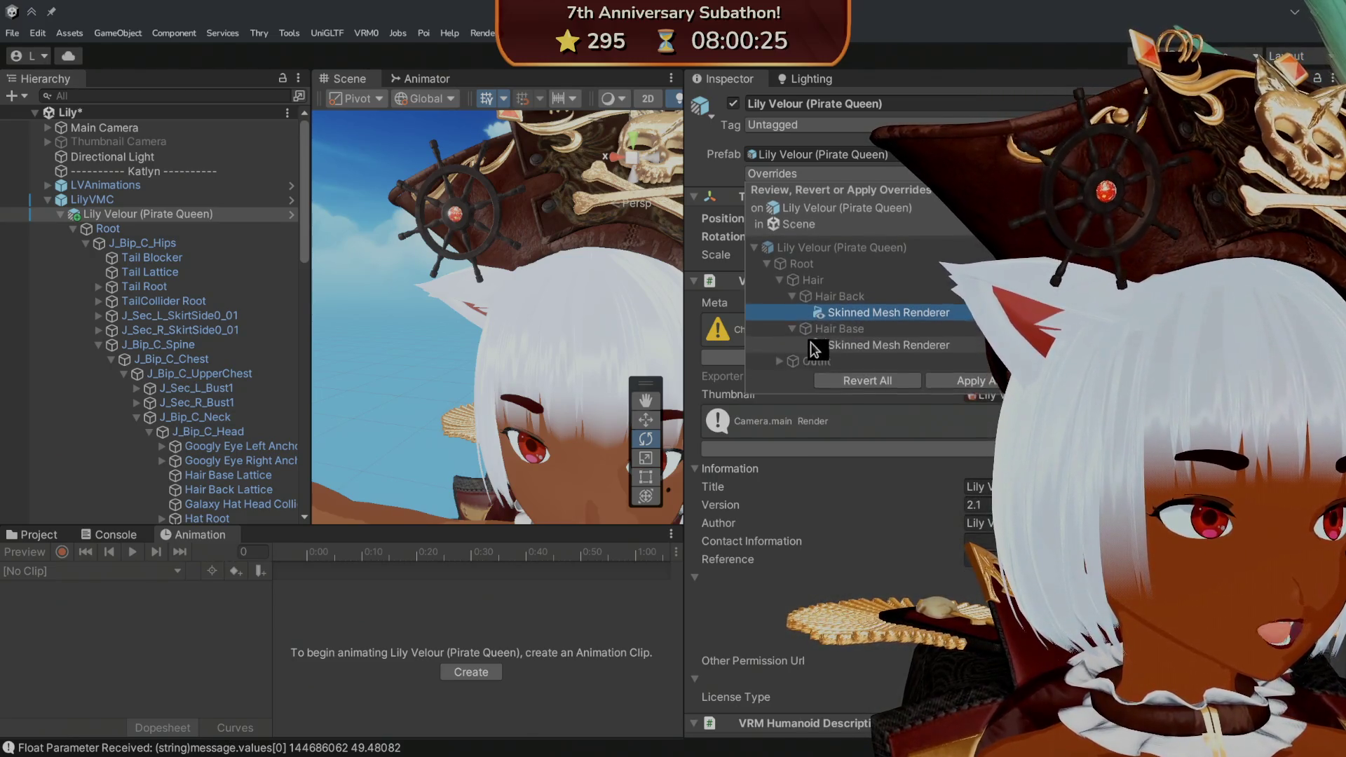
pyautogui.click(841, 344)
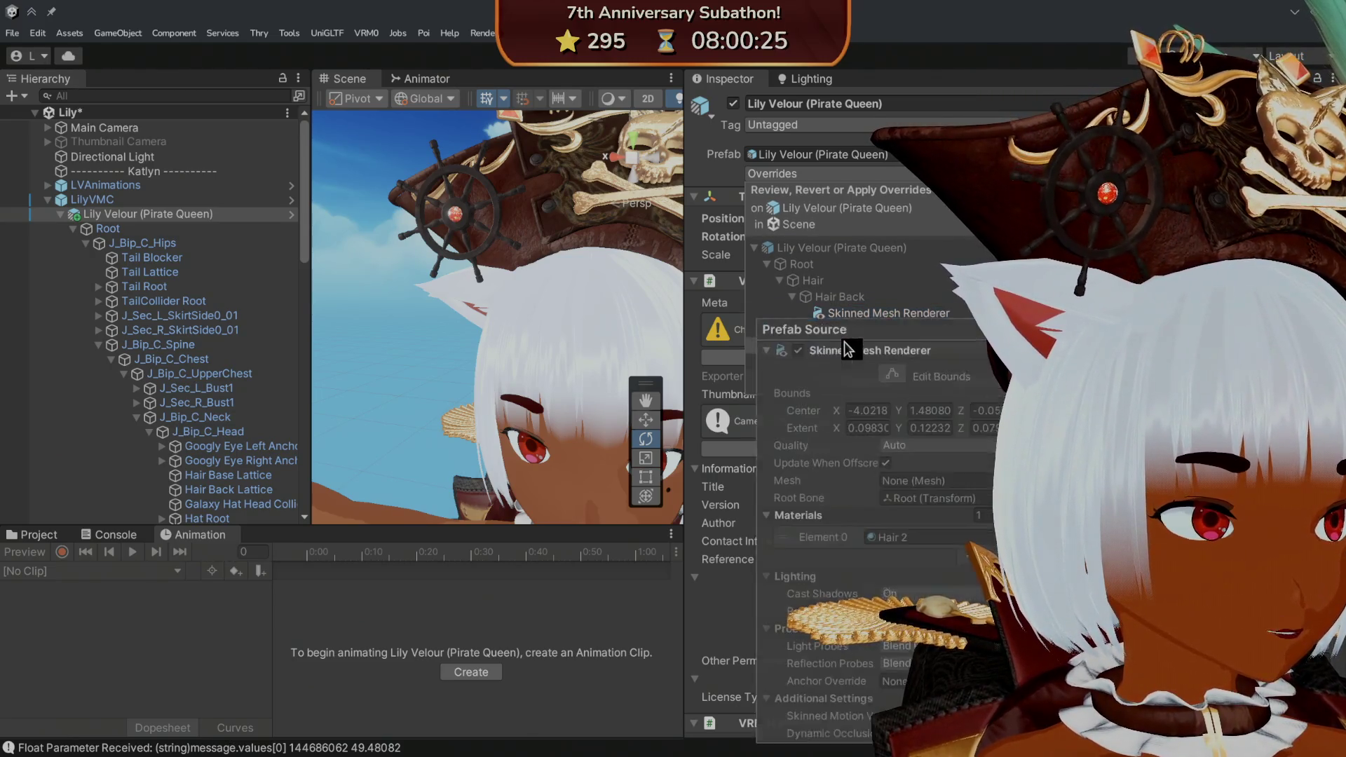
pyautogui.click(788, 304)
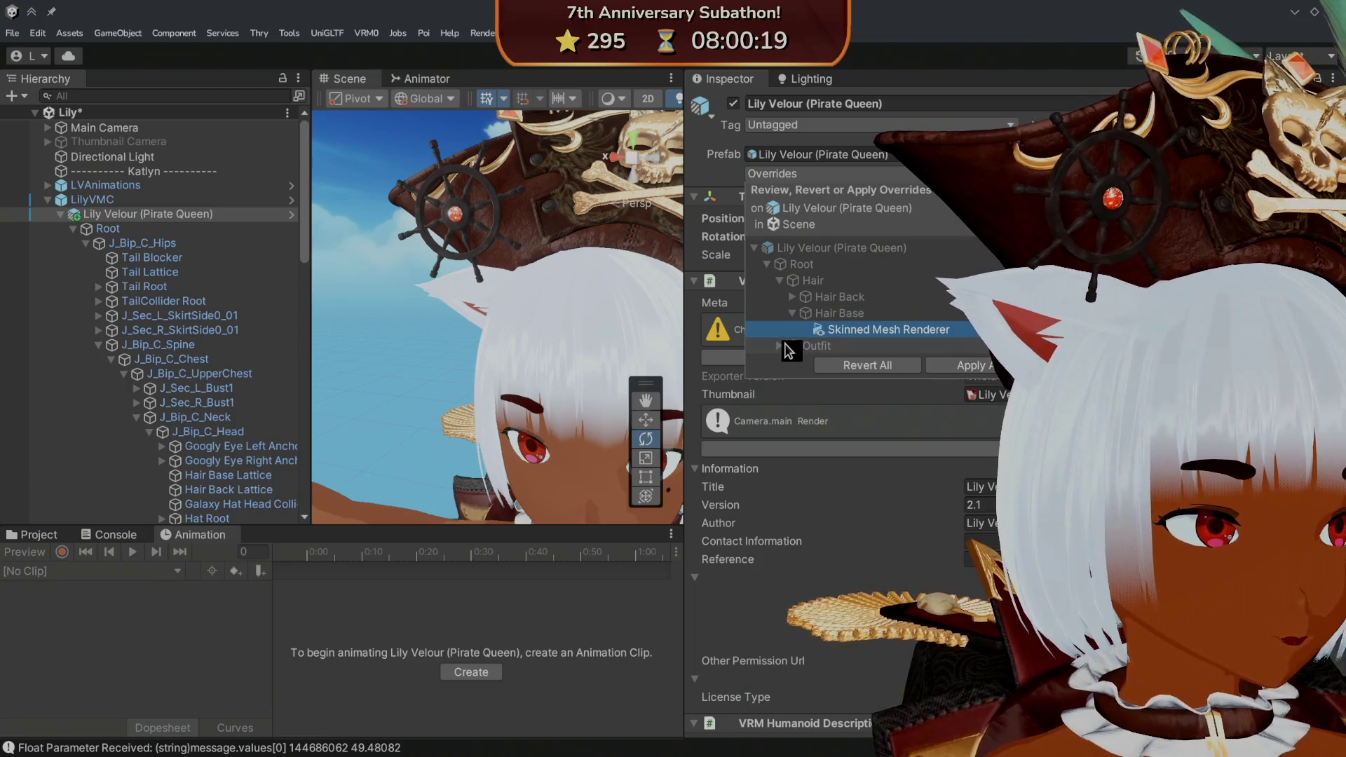
pyautogui.click(780, 345)
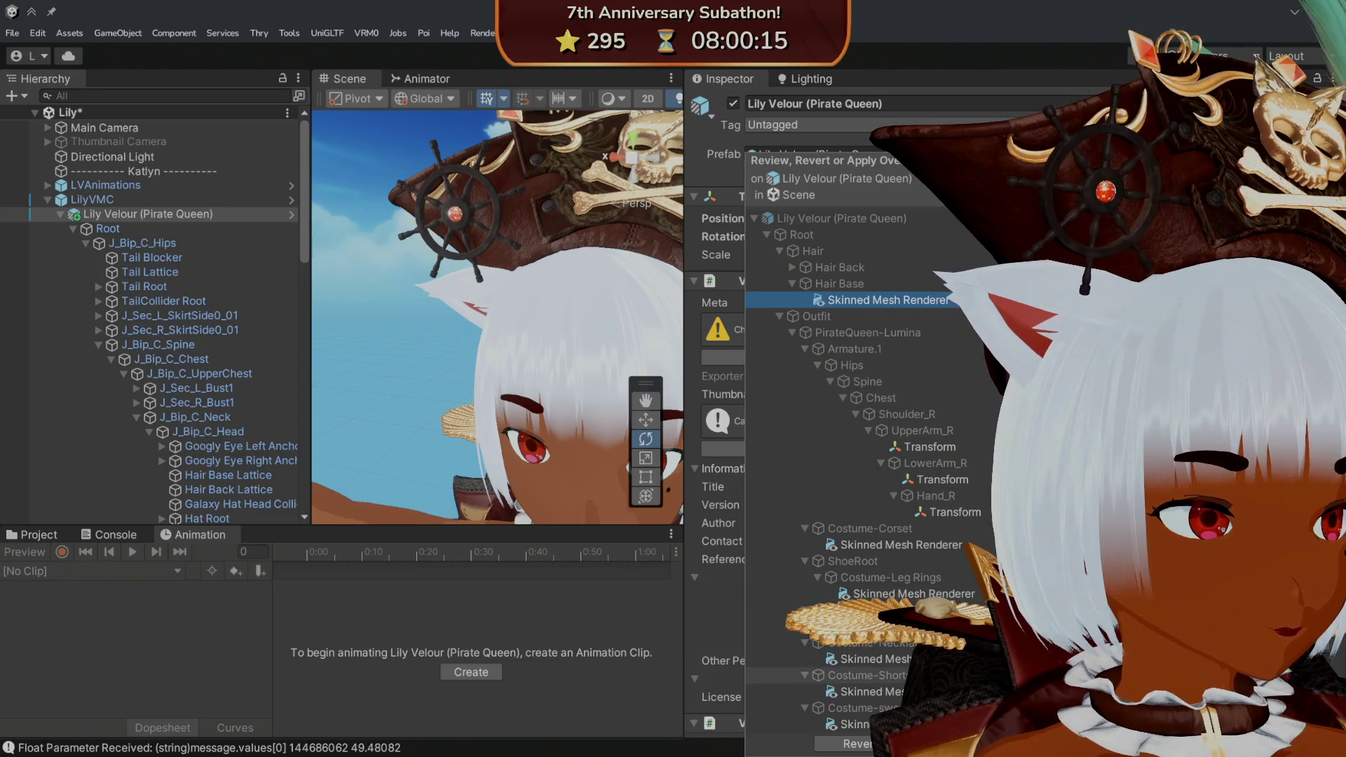
pyautogui.press('Escape')
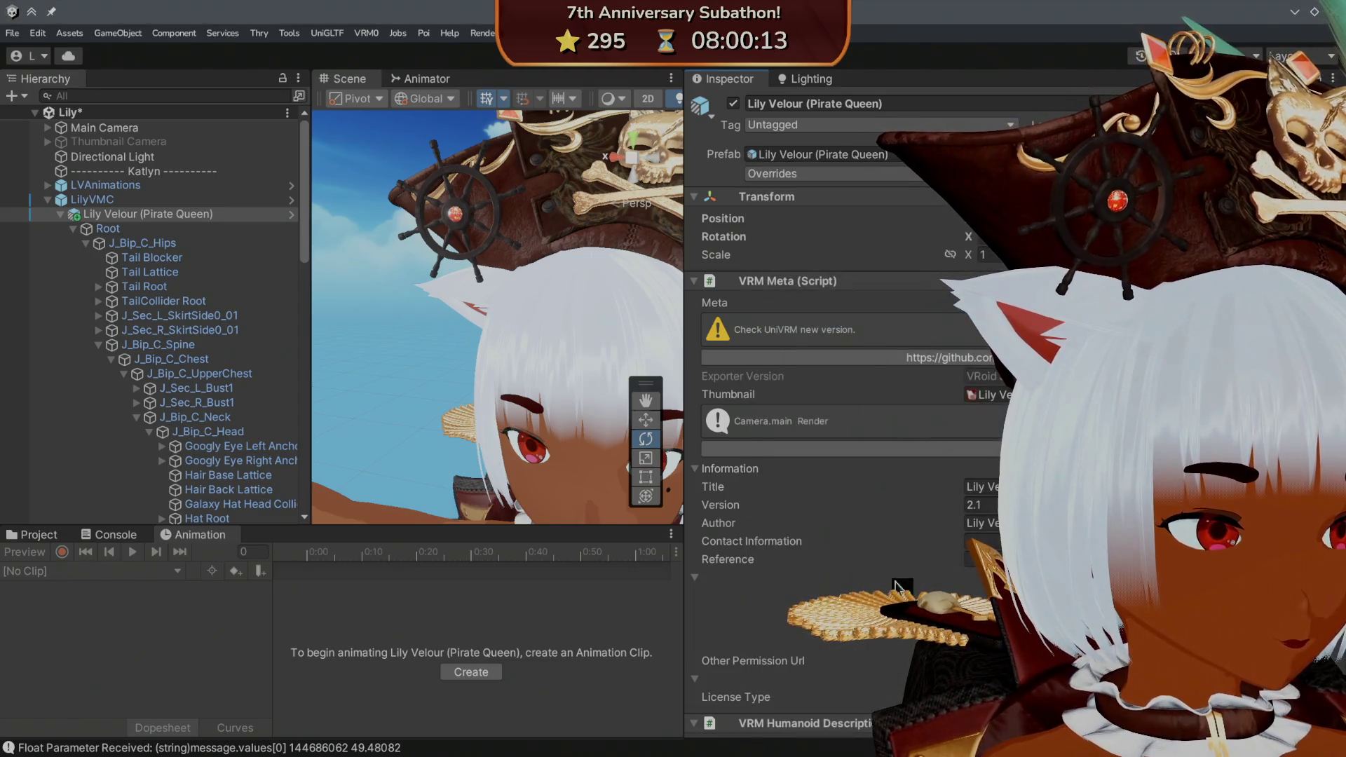
# - Save the Lily scene and select Lily Velour (Pirate Queen) in the Hierarchy
pyautogui.click(13, 33)
pyautogui.click(66, 205)
pyautogui.click(218, 214)
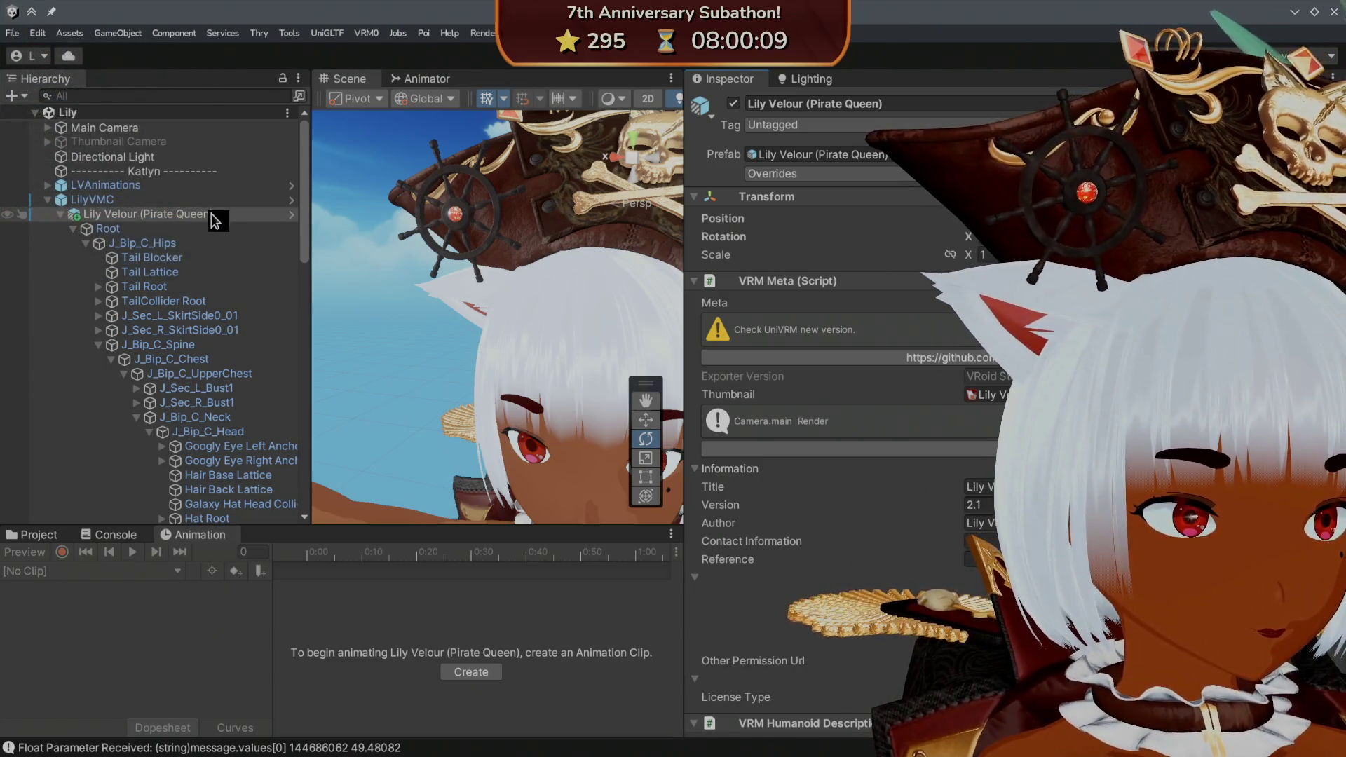
pyautogui.press('Up')
pyautogui.press('Down')
# - Start the Export VSFAvatar command from the VSF Export menu
pyautogui.click(595, 33)
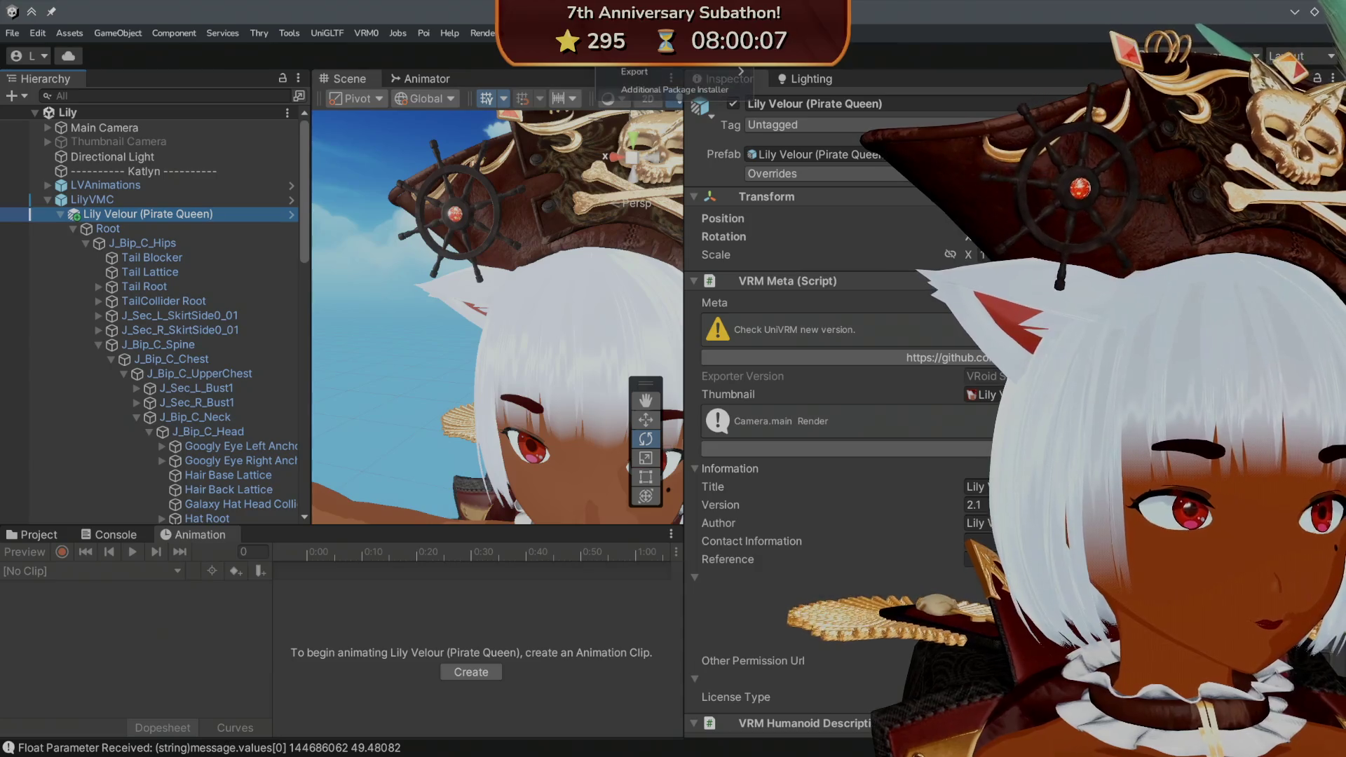
pyautogui.moveTo(701, 71)
pyautogui.click(800, 70)
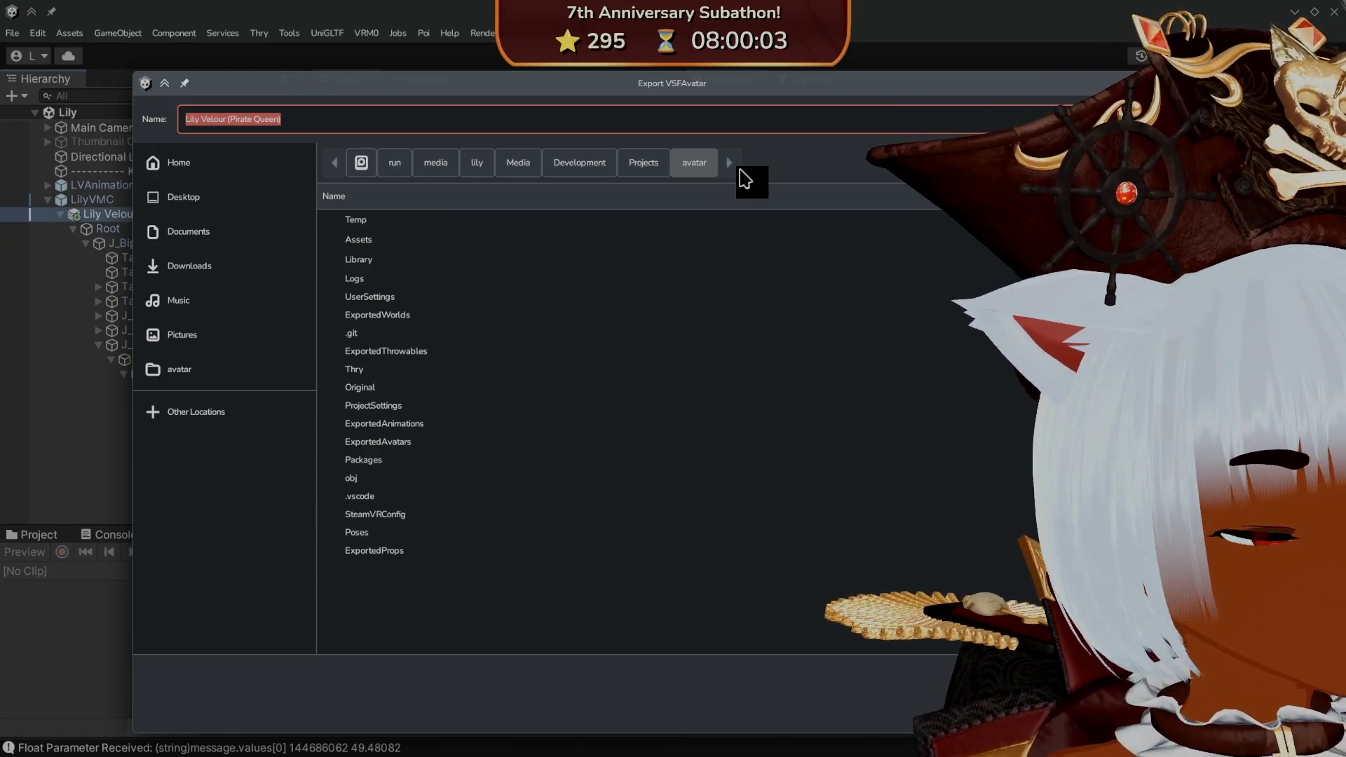
# - Save the VSFAvatar into ExportedAvatars/Lily Velour and let the export finish
pyautogui.doubleClick(396, 441)
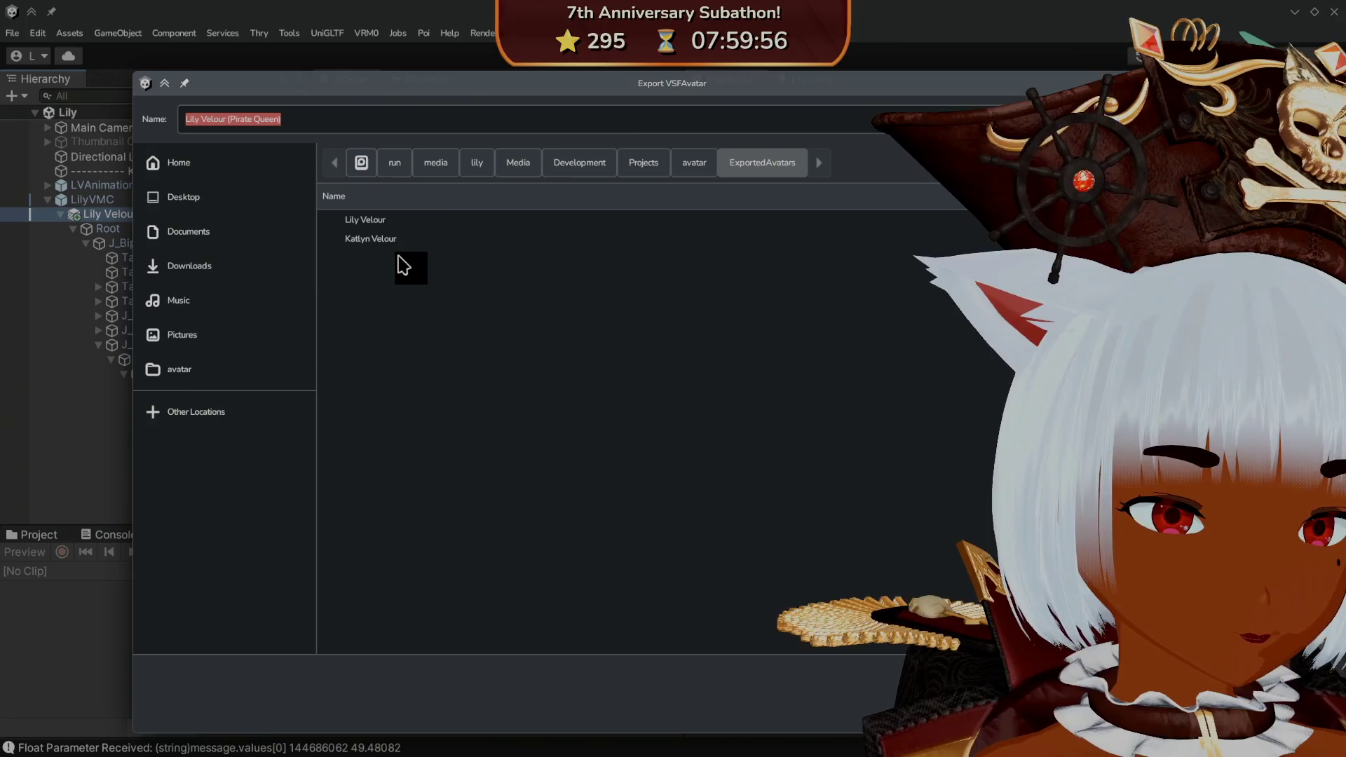
pyautogui.click(400, 226)
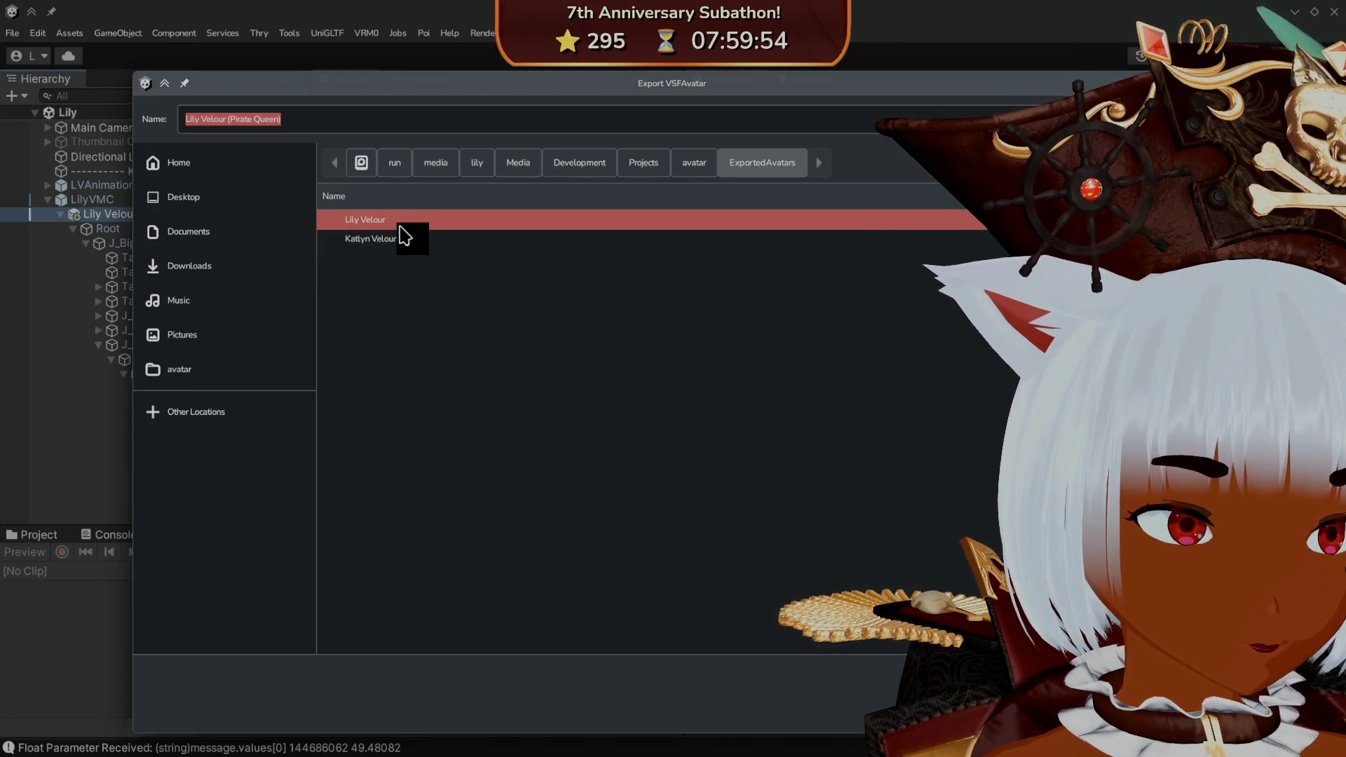
pyautogui.doubleClick(400, 225)
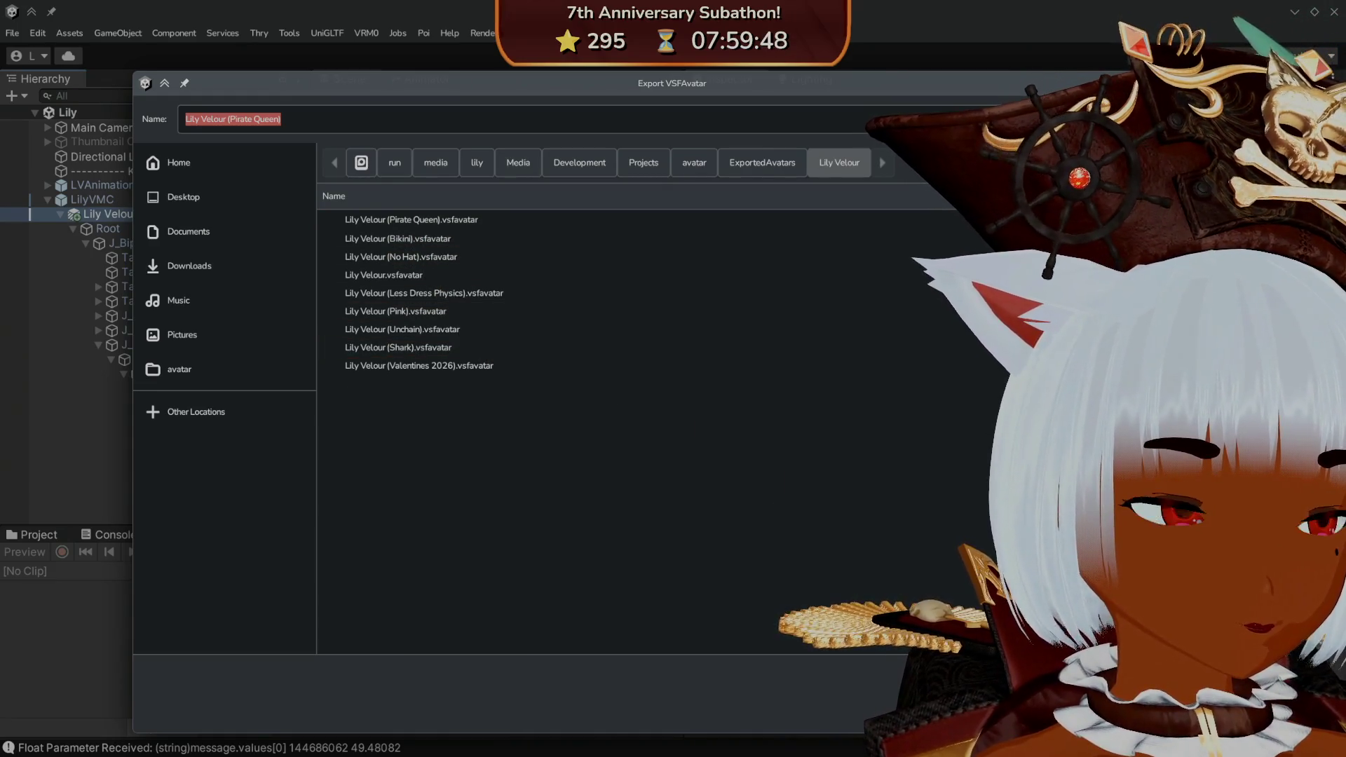
pyautogui.press('Return')
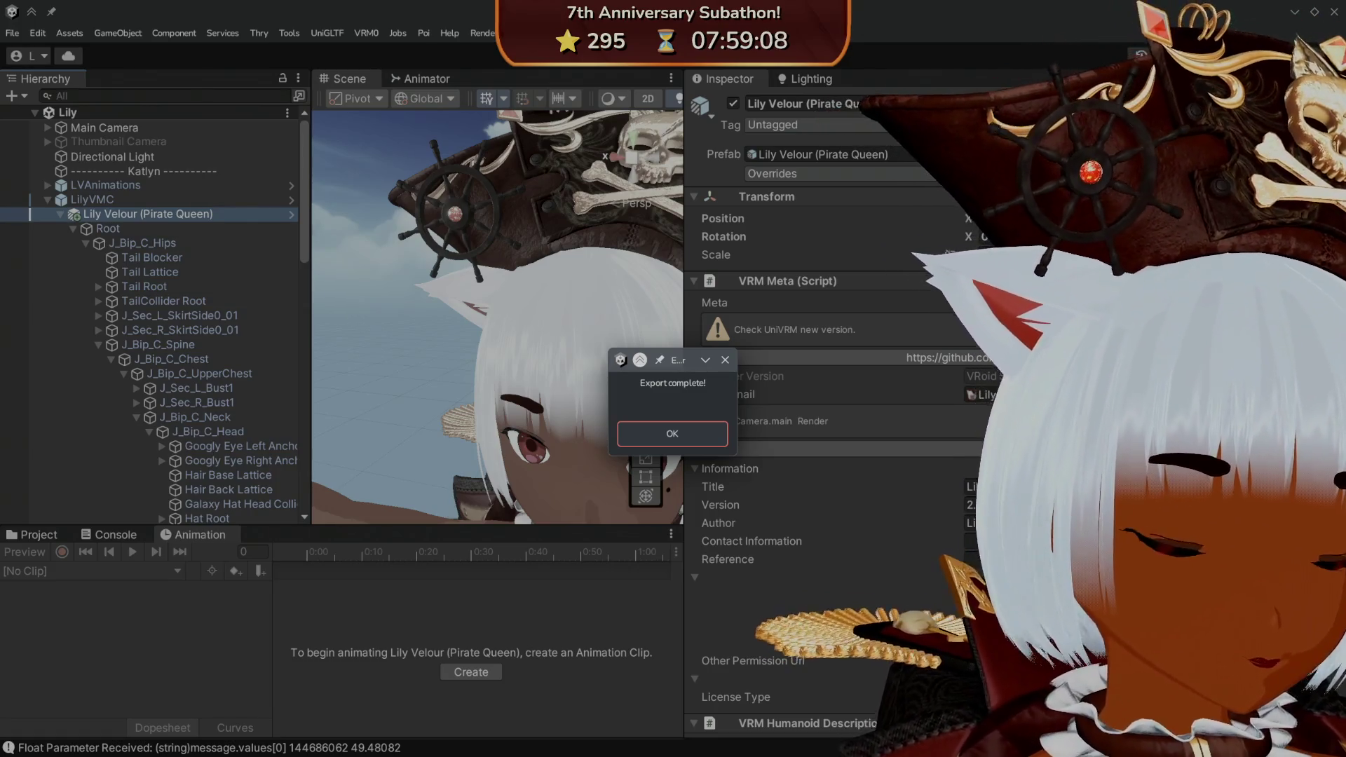
# - Dismiss the Export complete! message to return to the avatar's VRM Meta details
pyautogui.click(675, 438)
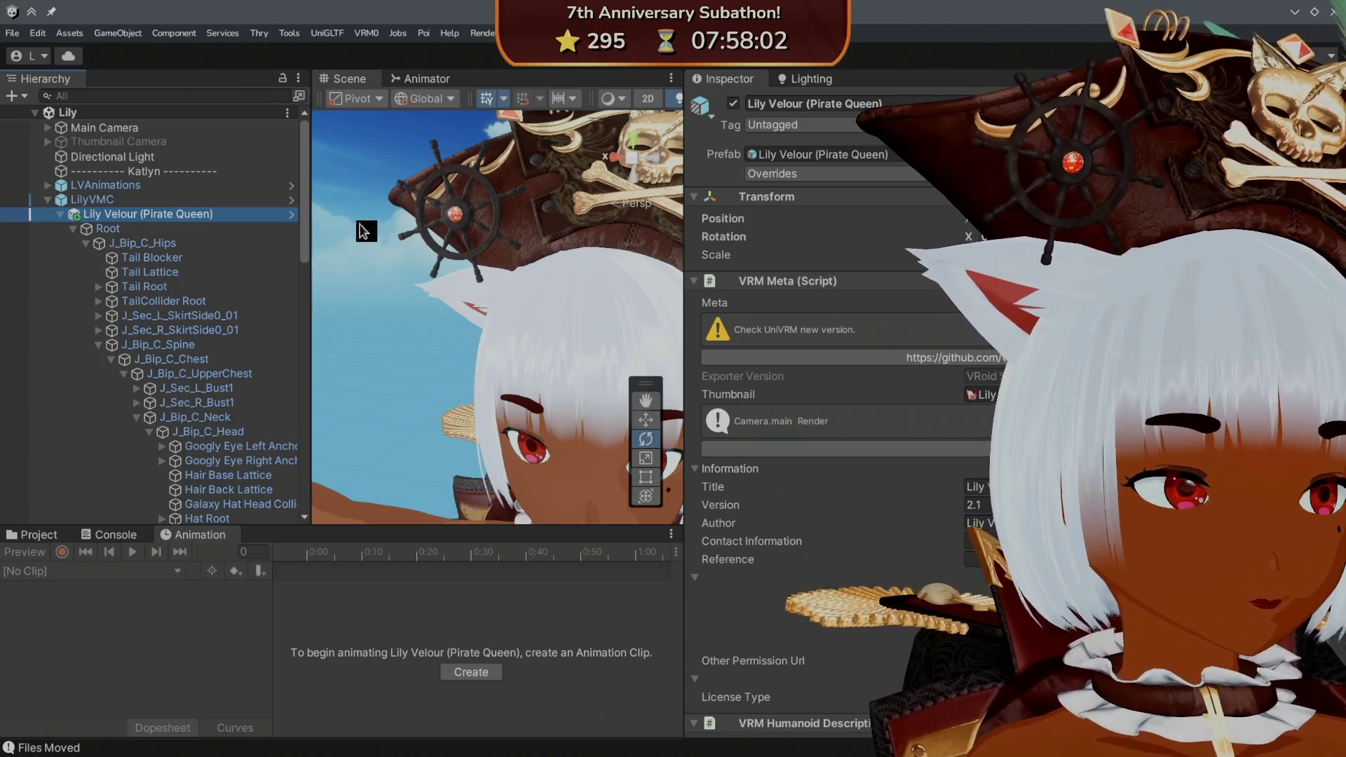
pyautogui.moveTo(643, 753)
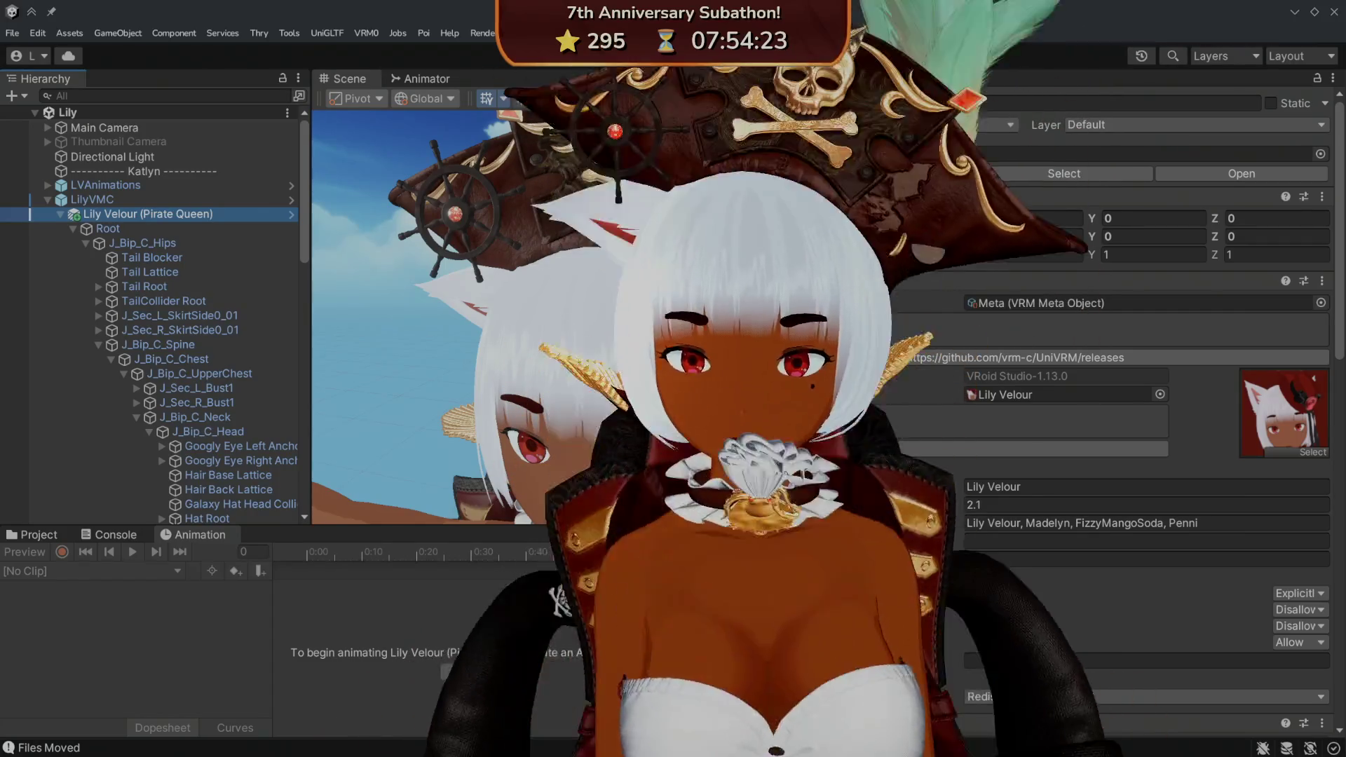
# - Scroll the Hierarchy down through the Lily Velour (Pirate Queen) avatar's bones
pyautogui.scroll(-15, 165, 354)
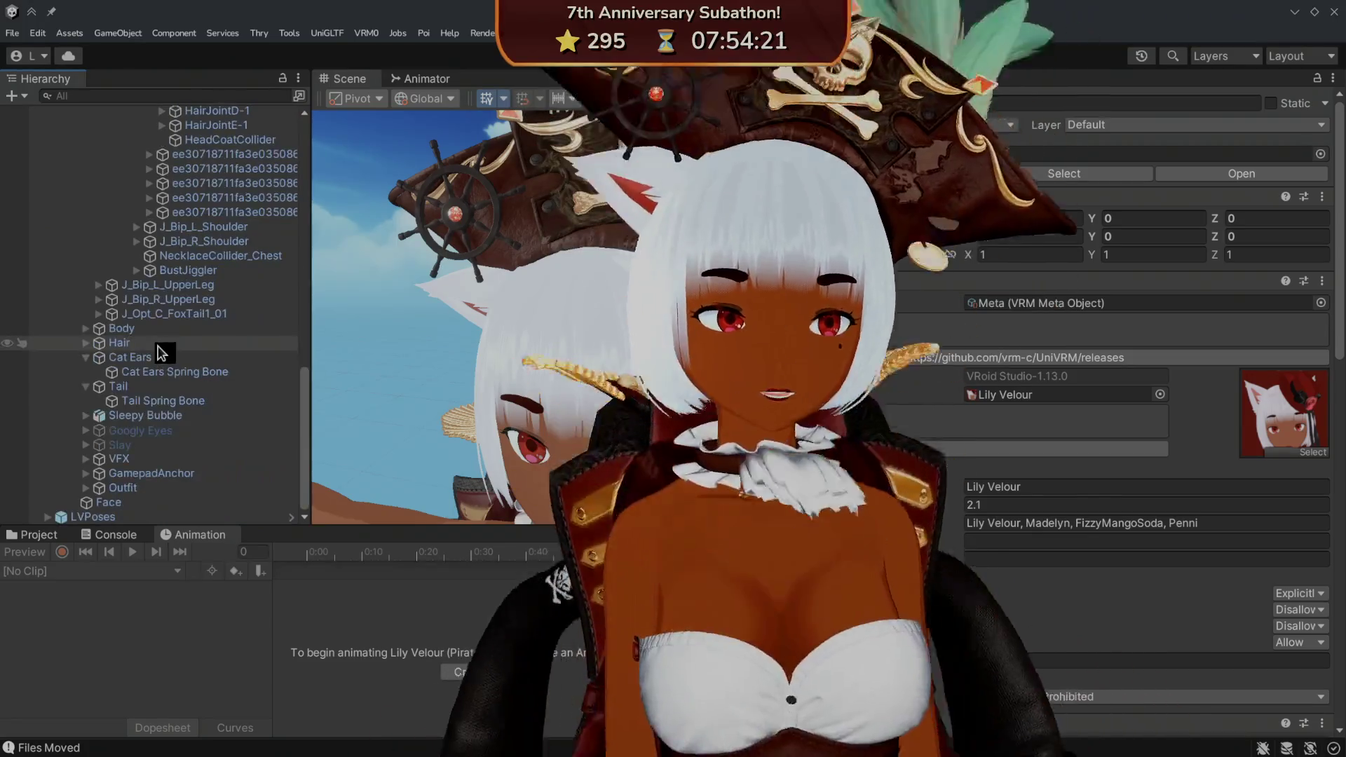
# - Select Cat Ears Spring Bone to view its stiffness 0.4 and drag 0.05 settings
pyautogui.click(162, 374)
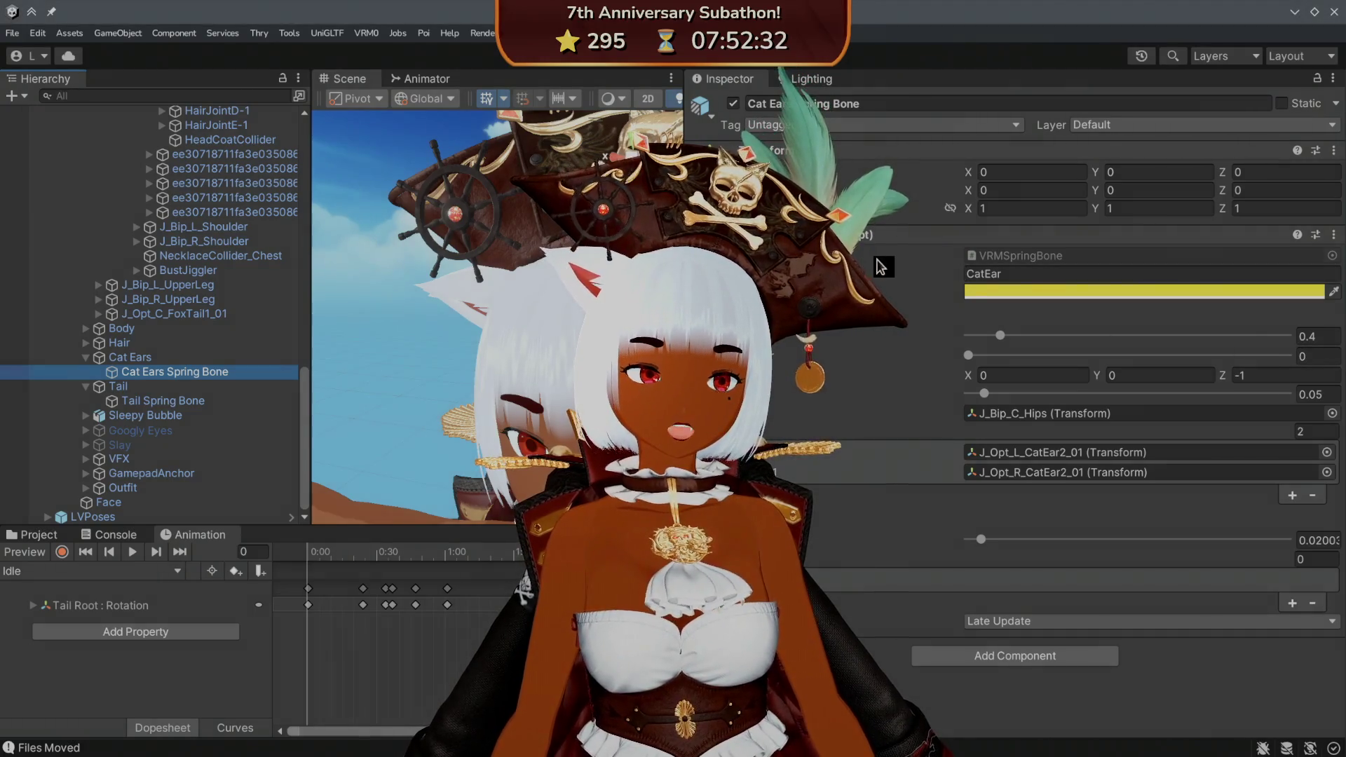
# - Narrow the Inspector and Hierarchy panels to widen the Scene view
pyautogui.moveTo(684, 274); pyautogui.dragTo(980, 274)
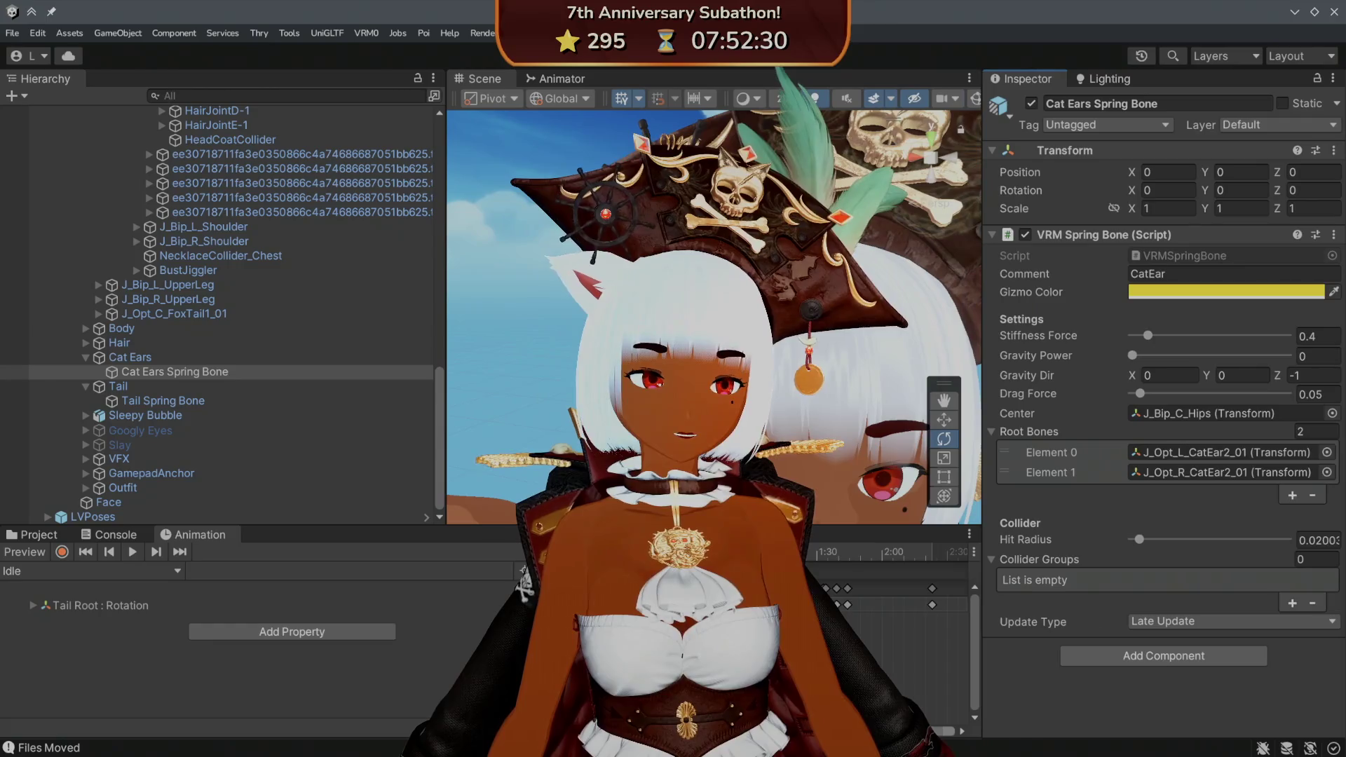
pyautogui.moveTo(449, 243)
pyautogui.mouseDown()
pyautogui.moveTo(291, 249)
pyautogui.moveTo(313, 249)
pyautogui.mouseUp()
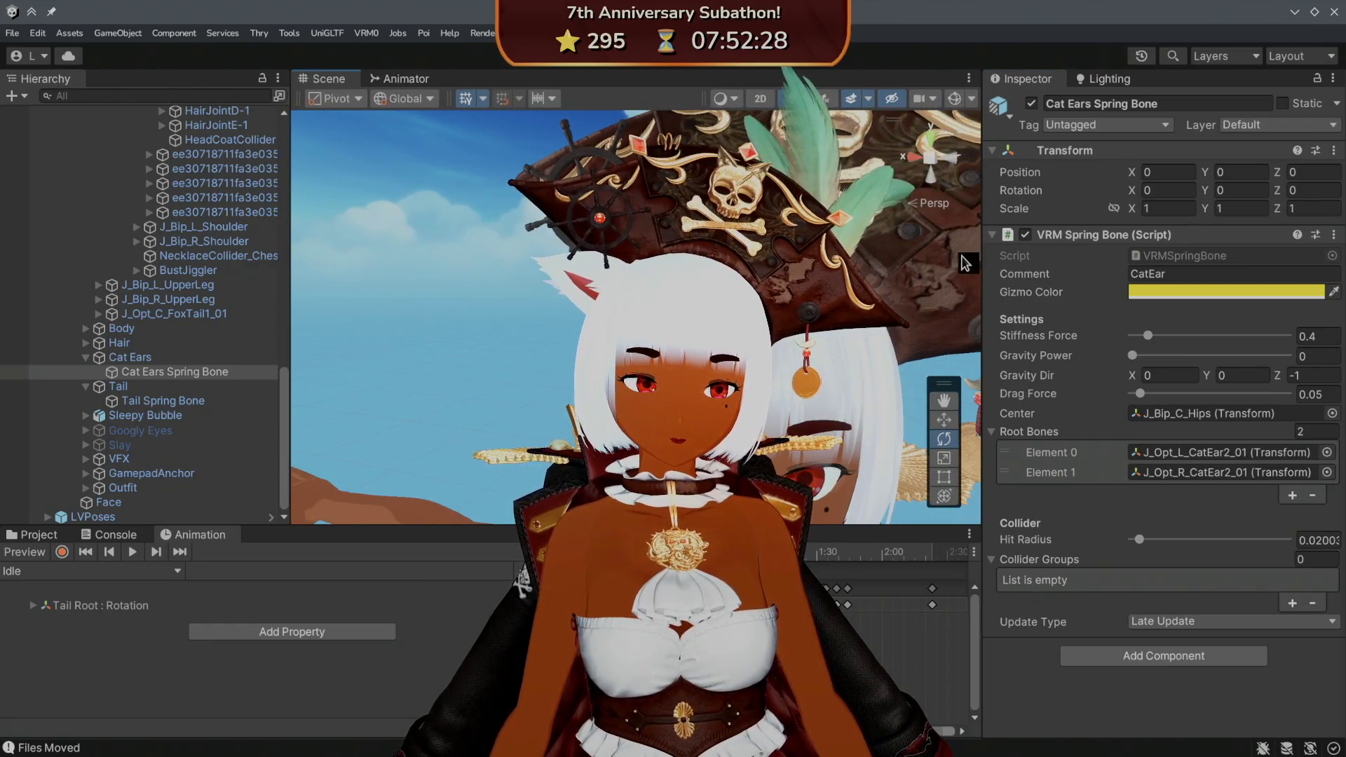
pyautogui.moveTo(984, 260); pyautogui.dragTo(1072, 261)
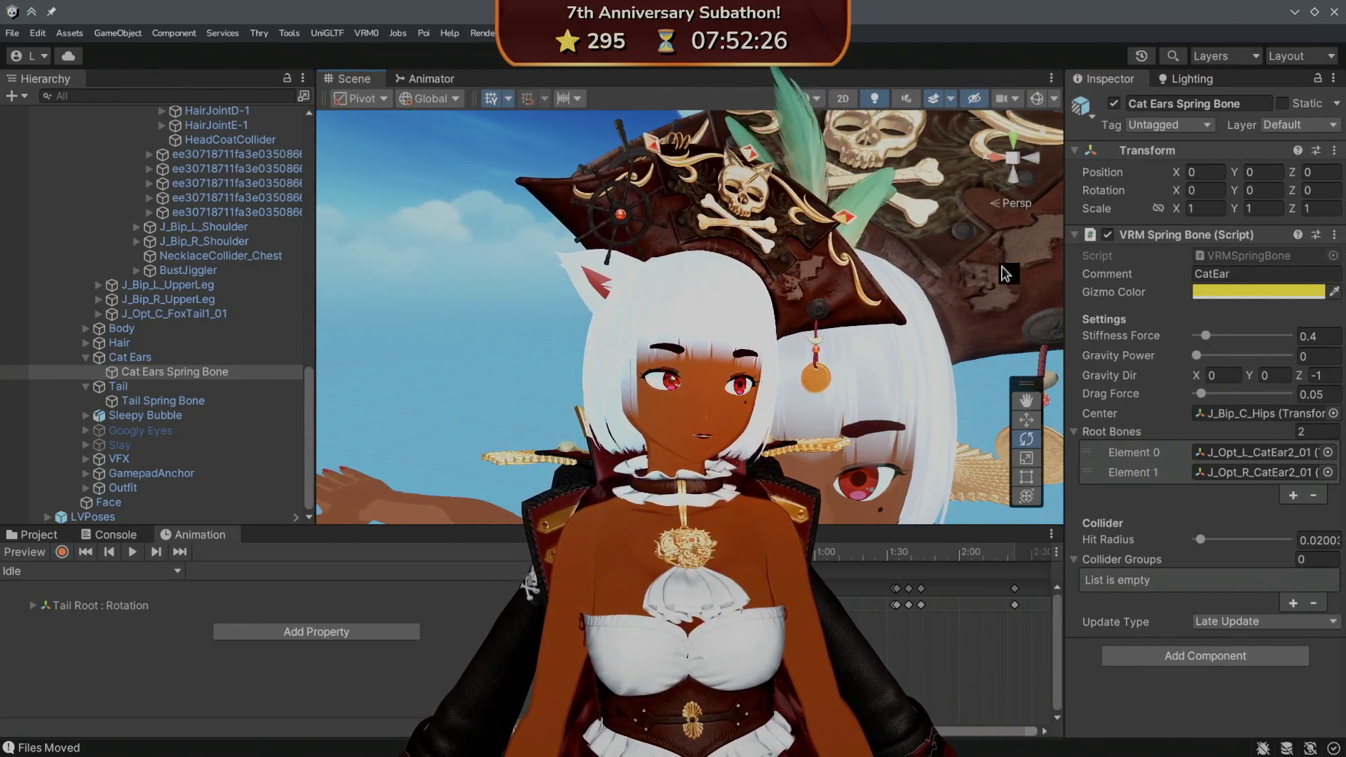
# - Save the Unity project from the File menu
pyautogui.click(12, 33)
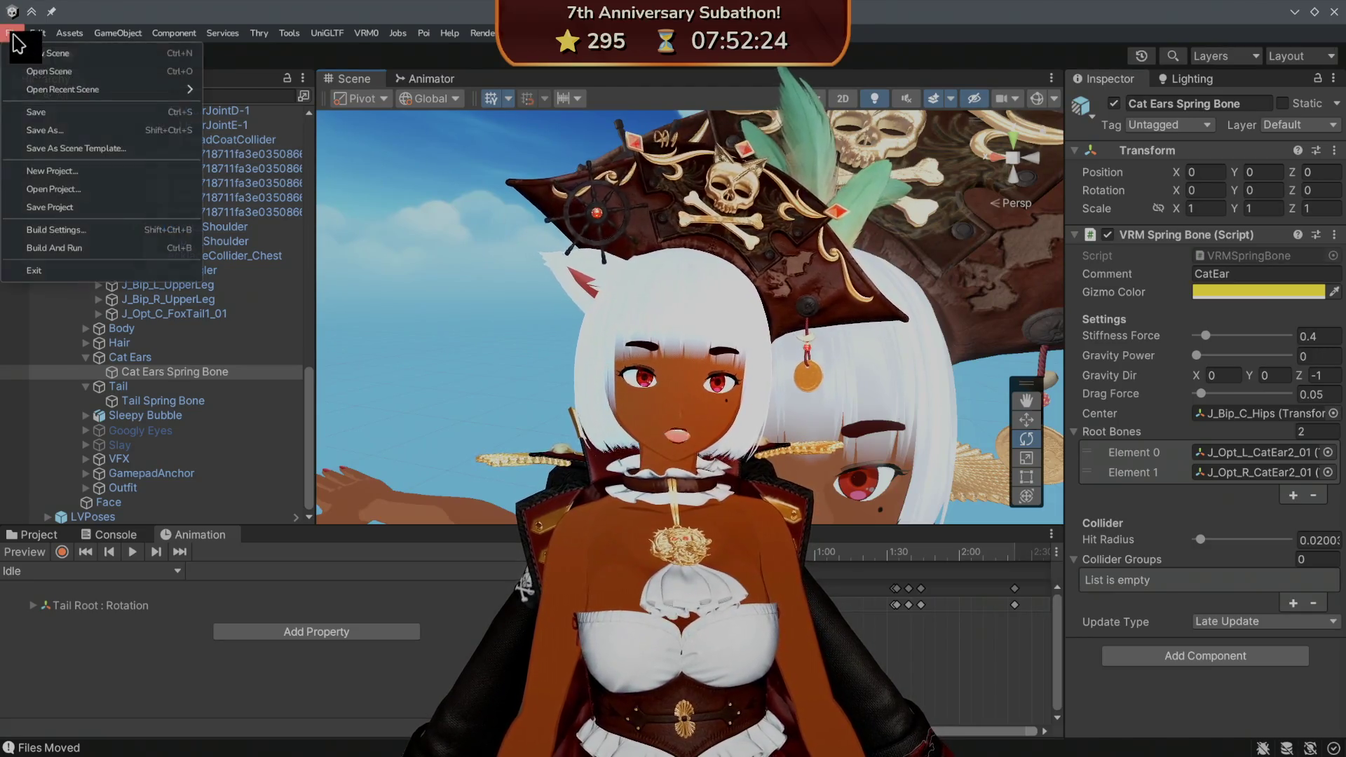
pyautogui.click(11, 32)
pyautogui.click(12, 33)
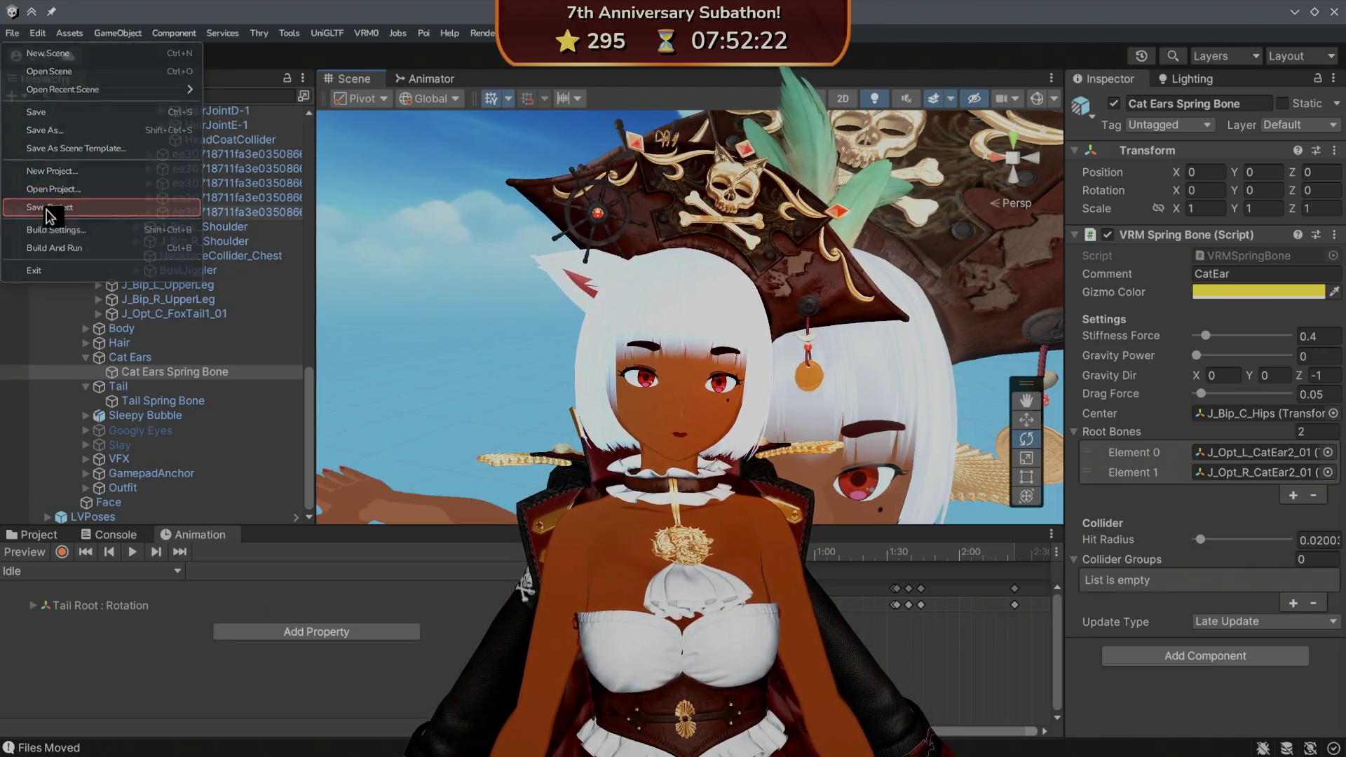
pyautogui.click(14, 34)
pyautogui.click(14, 34)
pyautogui.click(14, 34)
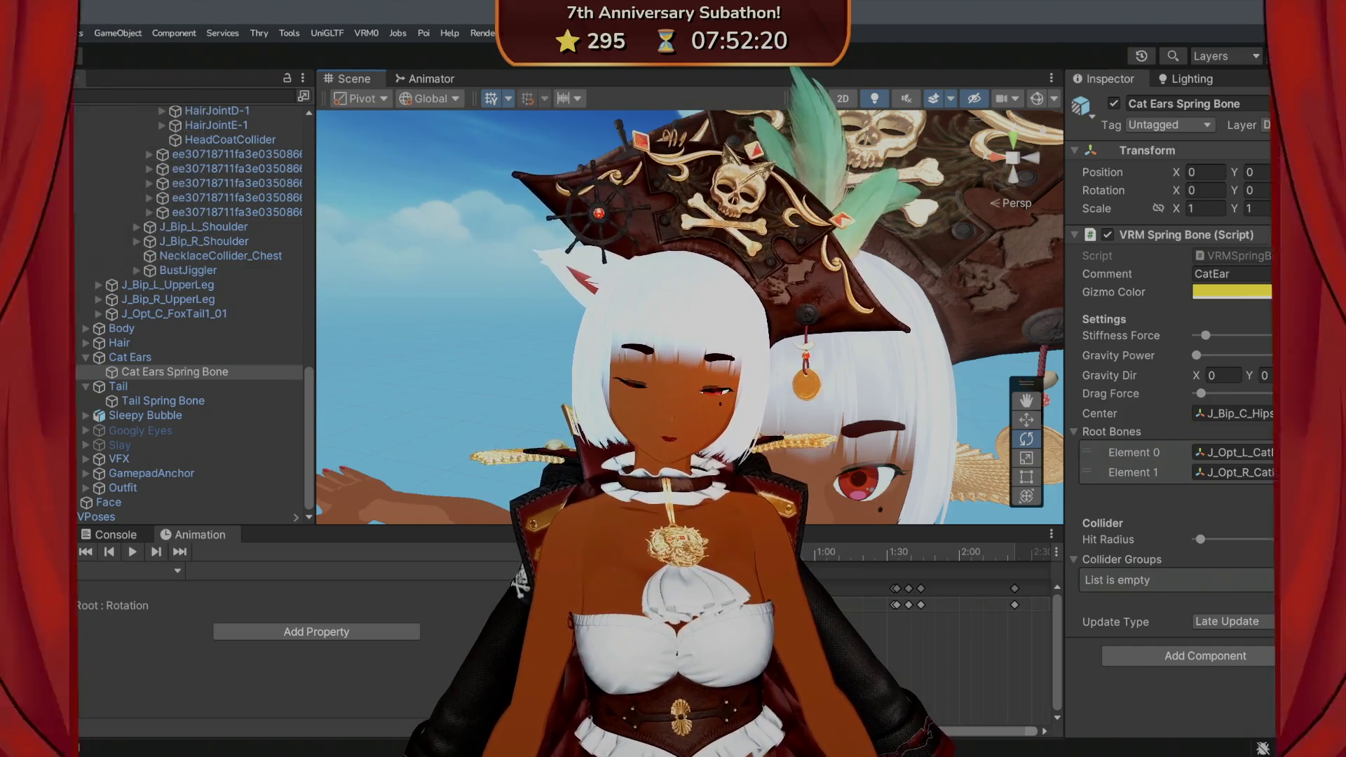